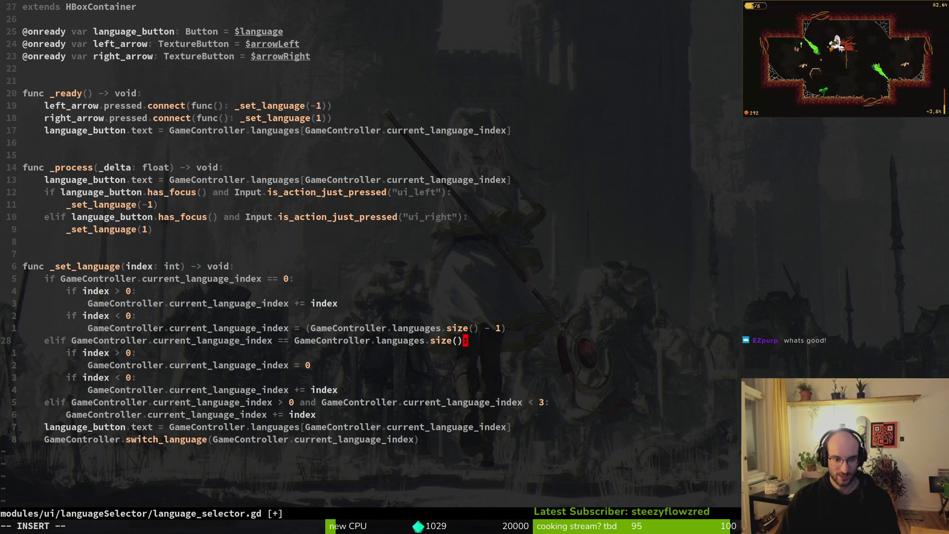
Change the '== 3' index check to GameController.languages.size() - 1 and save the script.
key("Return")
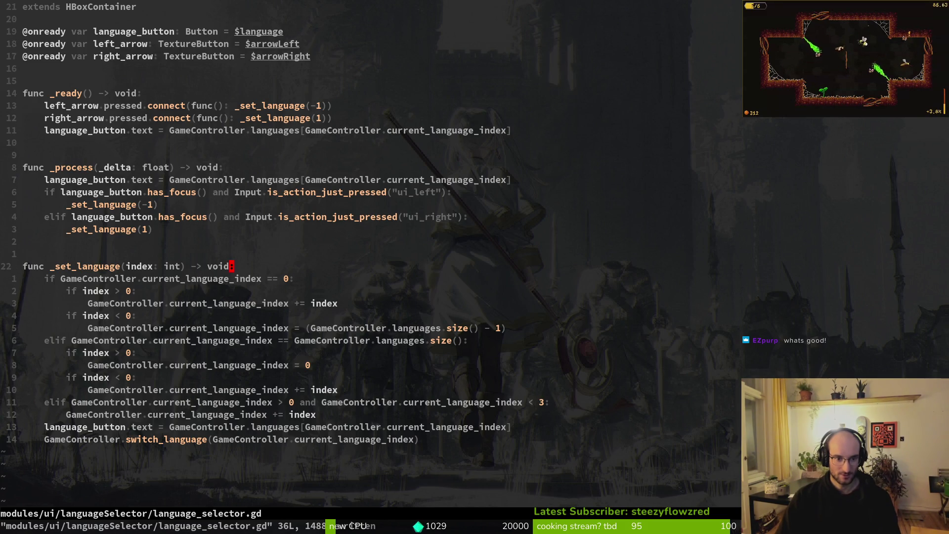
key("j")
key("j")
key("j")
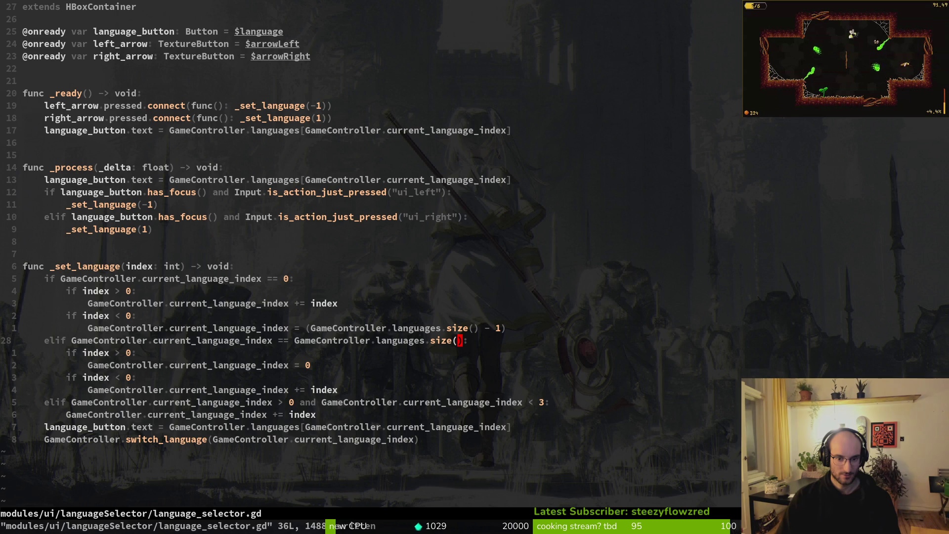
key("a")
key("Escape")
key("u")
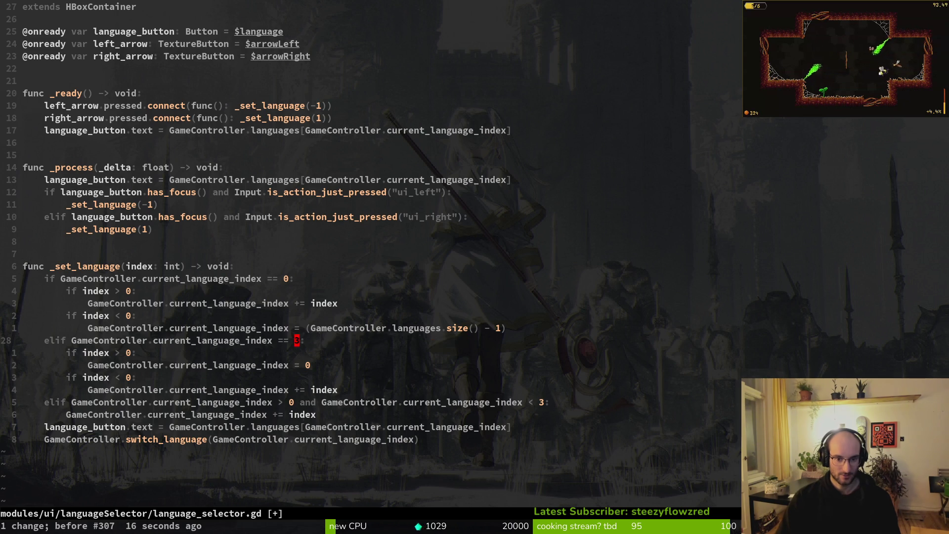
key("ctrl+r")
key("a")
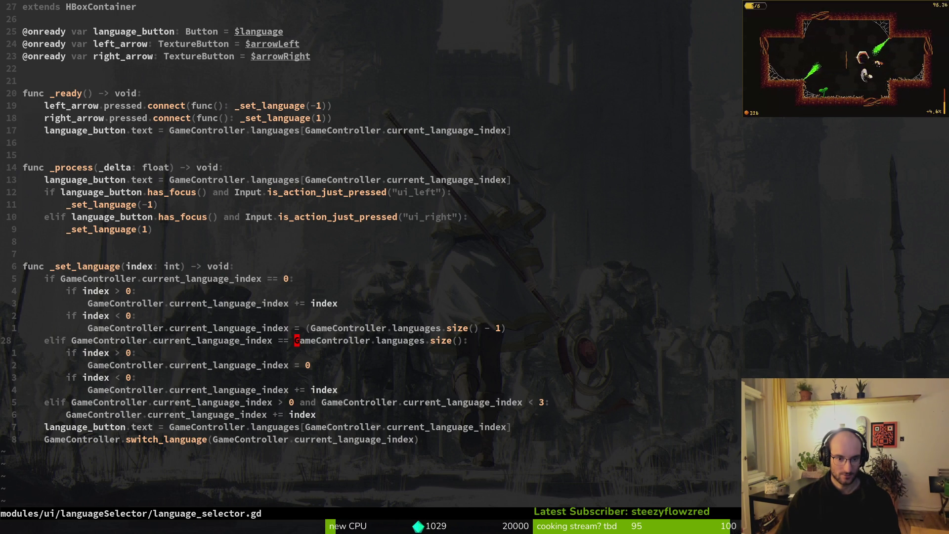
key("A")
key("Escape")
key("i")
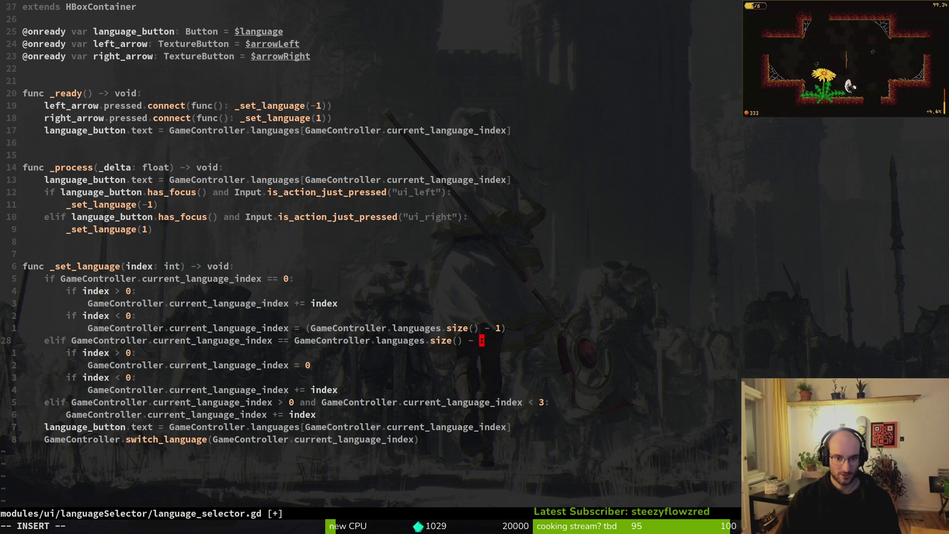
key("Escape")
type(":write")
key("Return")
Replace the 3 in the '< 3' elif check with GameController.languages.size() - 1, fixing the parenthesis.
key("5")
key("j")
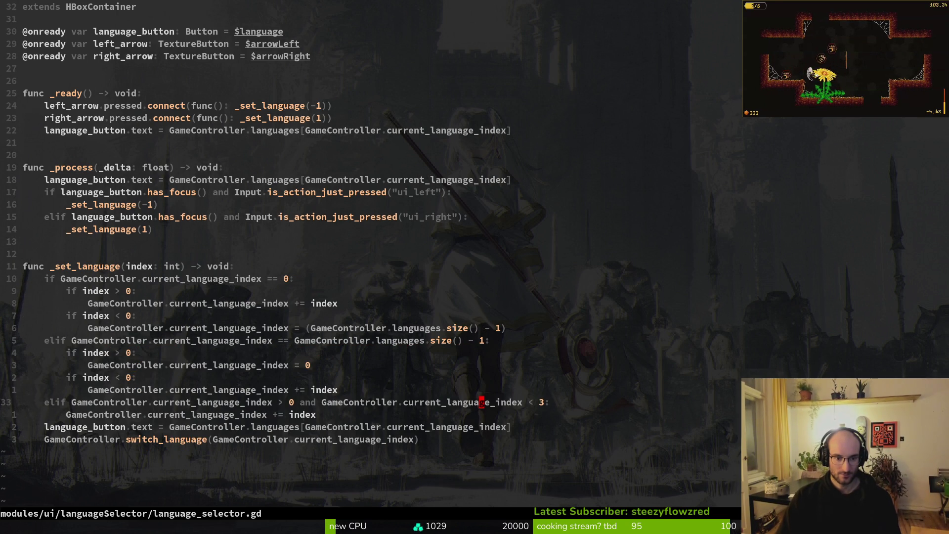
key("w")
key("w")
type("GameController.la")
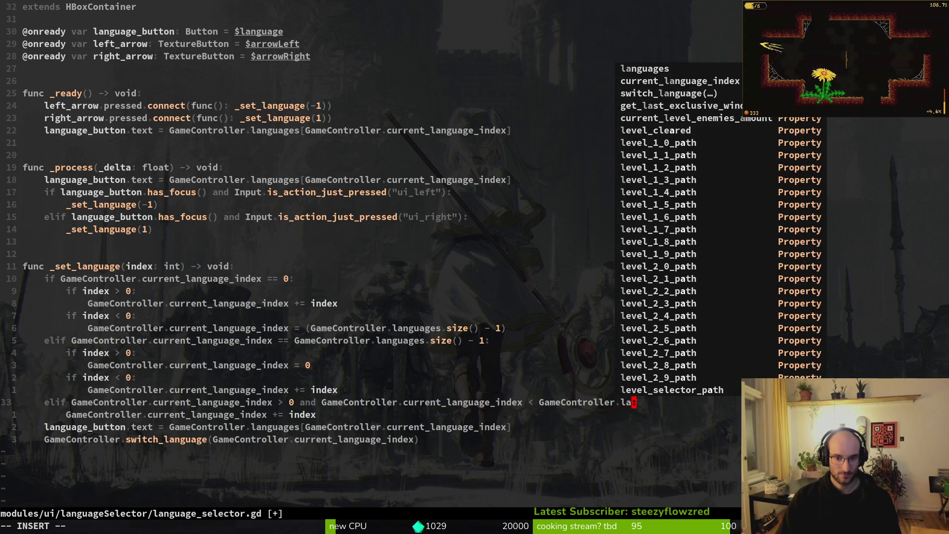
key("Tab")
type(".si")
key("Tab")
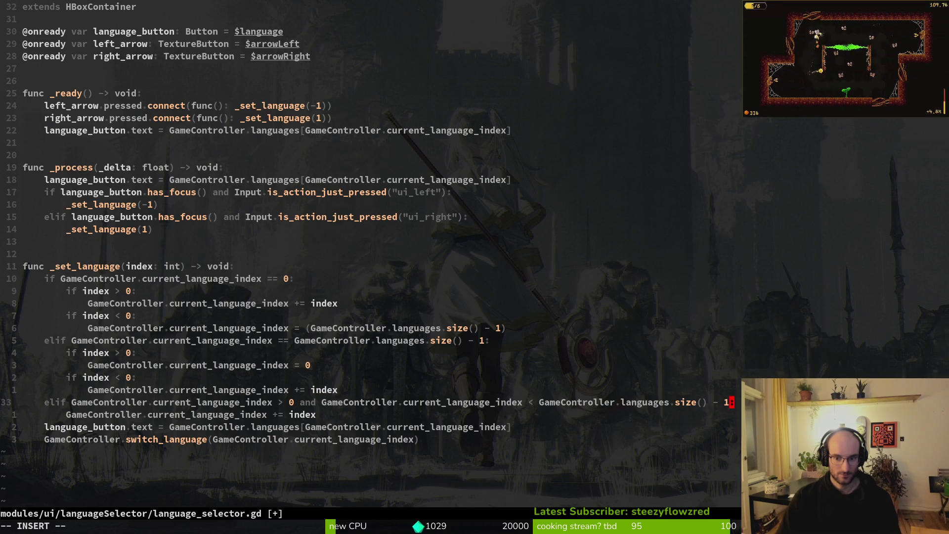
key("Escape")
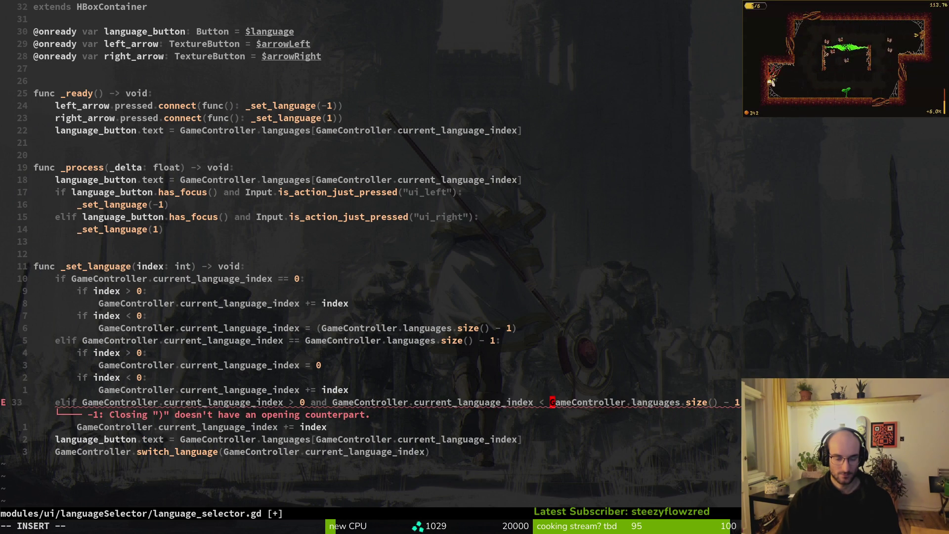
type("(")
key("Escape")
type(":write")
key("Return")
Save and quit language_selector.gd with :wq, then run the pollinateOrDie game.
type(":wq")
key("Return")
key("F5")
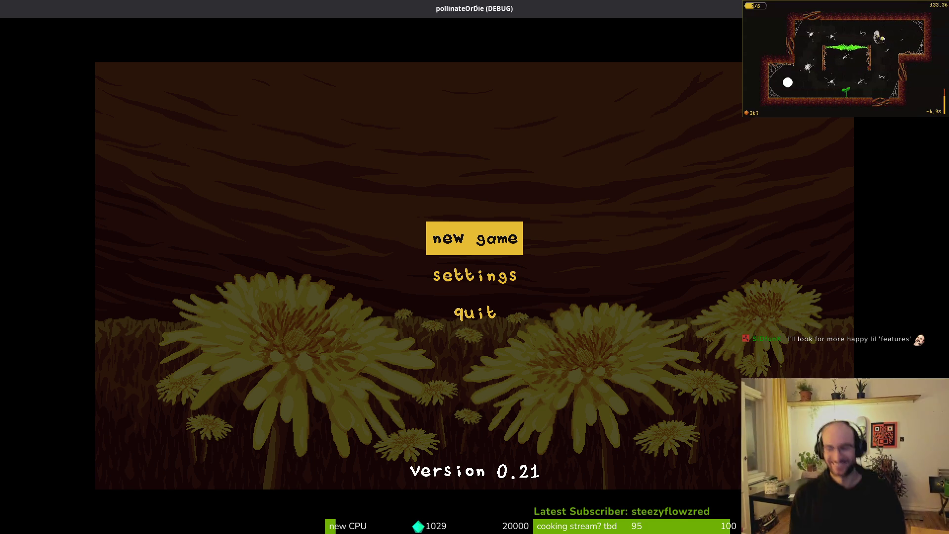
key("Down")
key("Return")
key("Right")
key("Right")
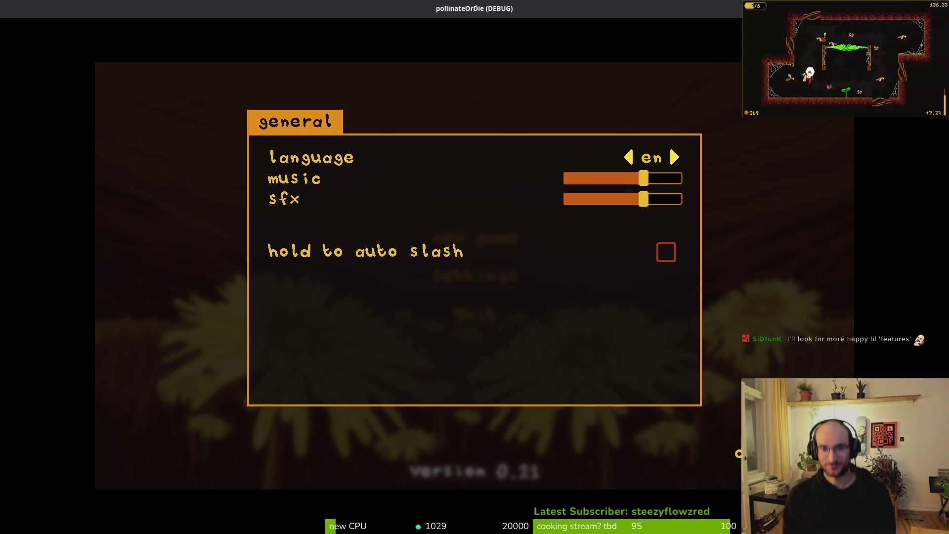
key("Right")
key("Escape")
key("Down")
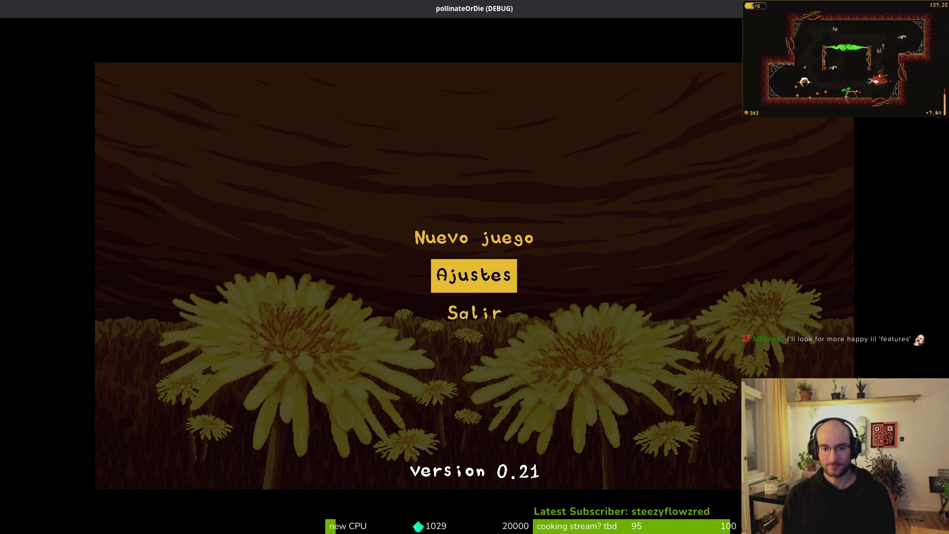
key("Down")
key("Return")
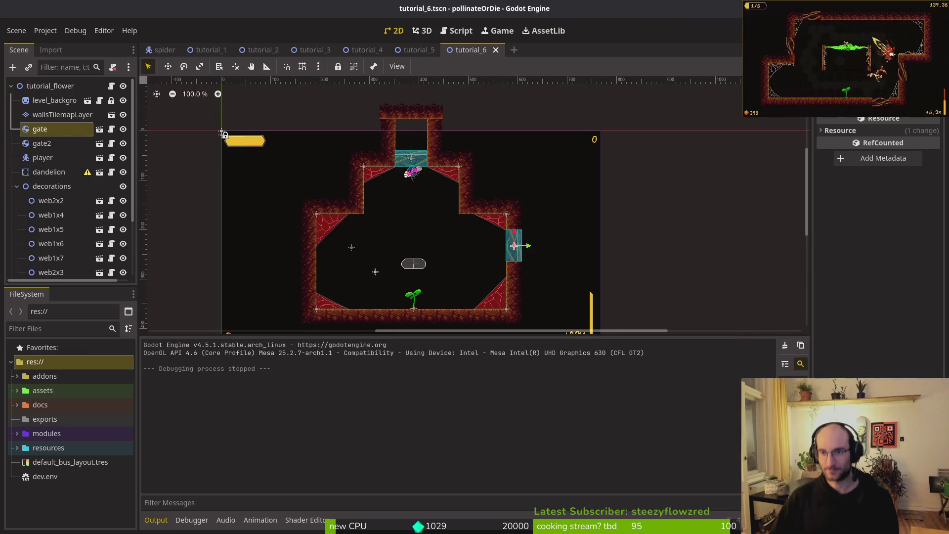
key("F5")
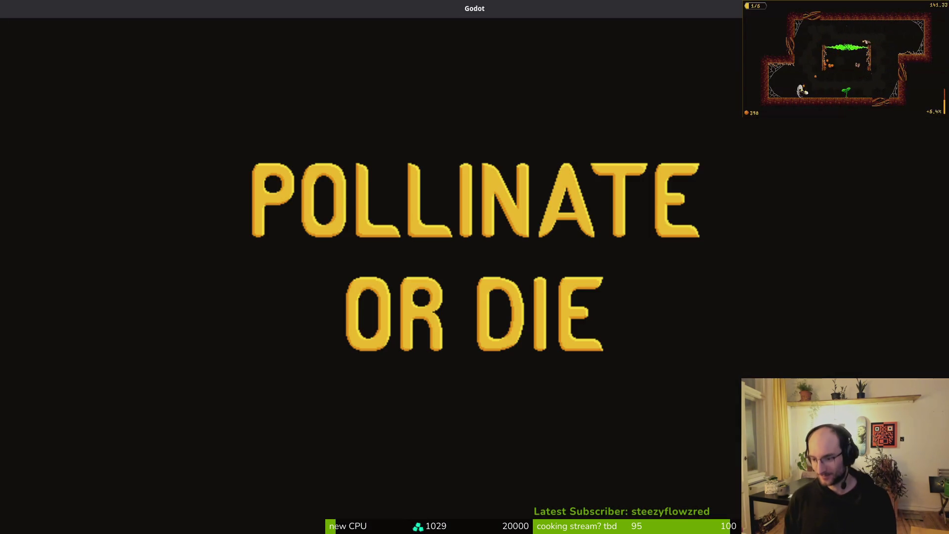
key("Down")
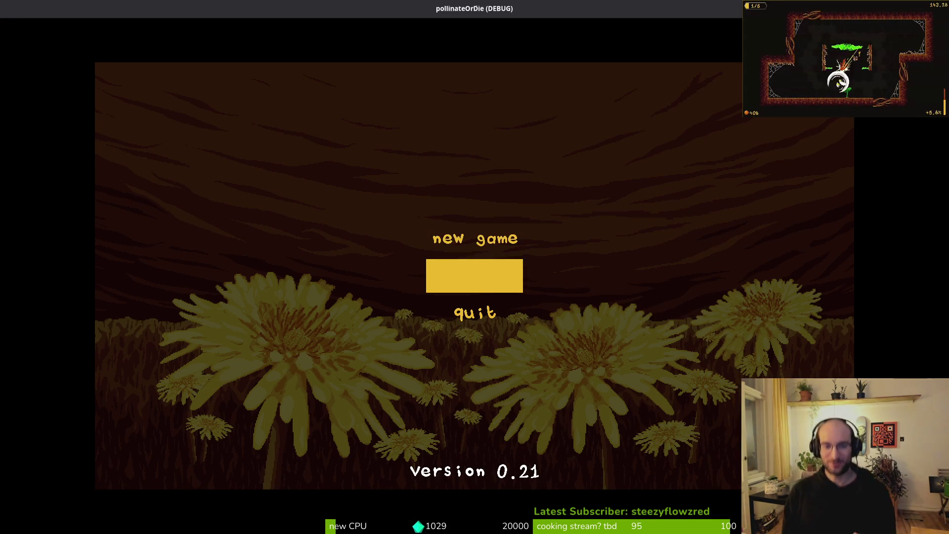
key("Return")
key("Right")
key("Right")
key("Right")
key("Left")
key("Right")
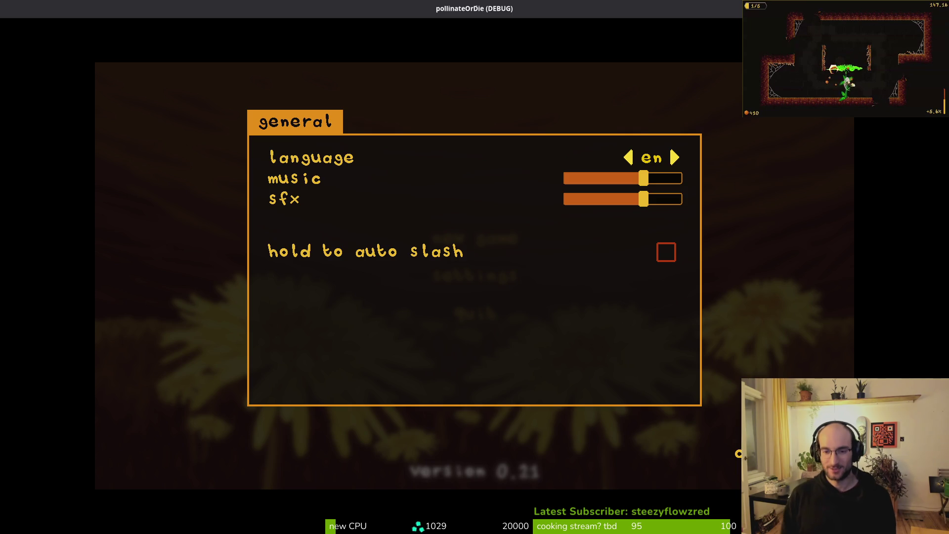
key("Escape")
key("Down")
key("Down")
key("Return")
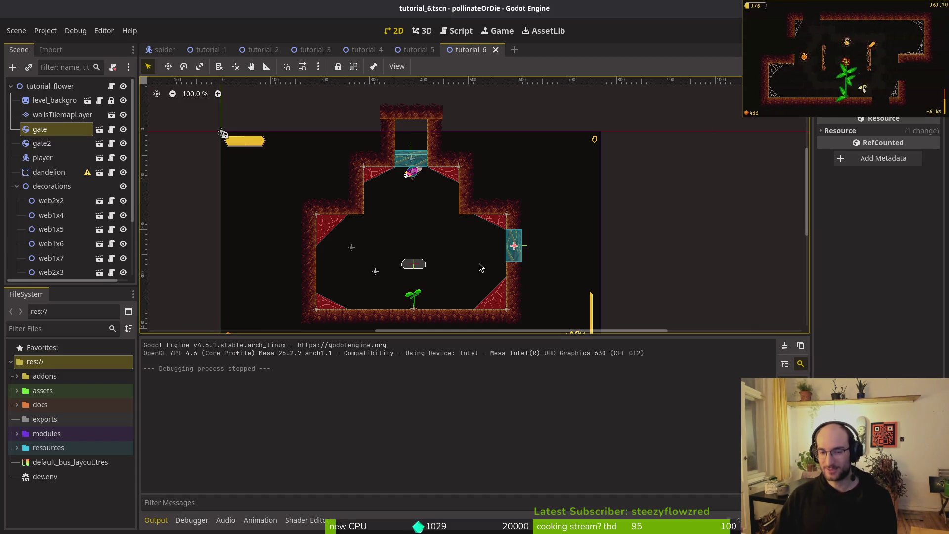
key("F5")
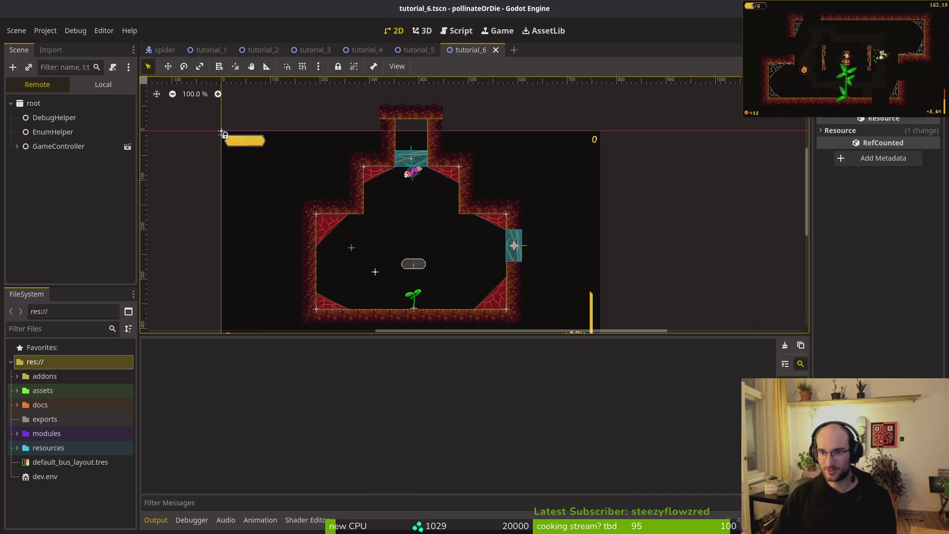
key("Down")
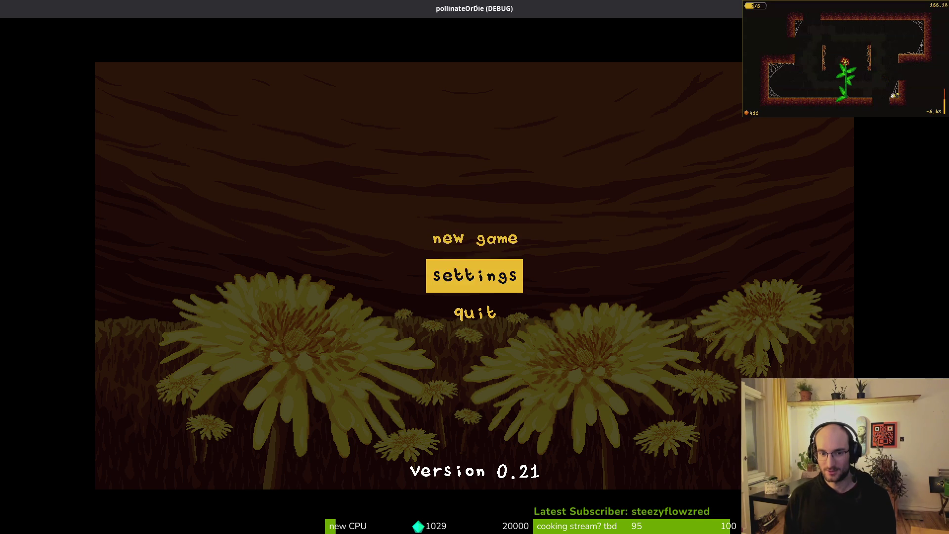
key("Return")
key("Right")
key("Right")
key("Right")
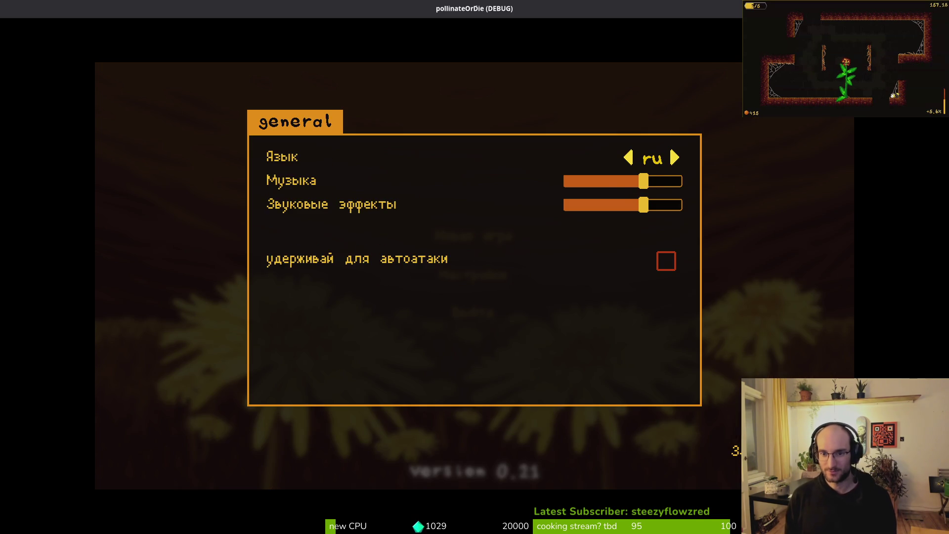
key("Escape")
key("Down")
key("Return")
key("Right")
key("Right")
key("Right")
key("Right")
key("Right")
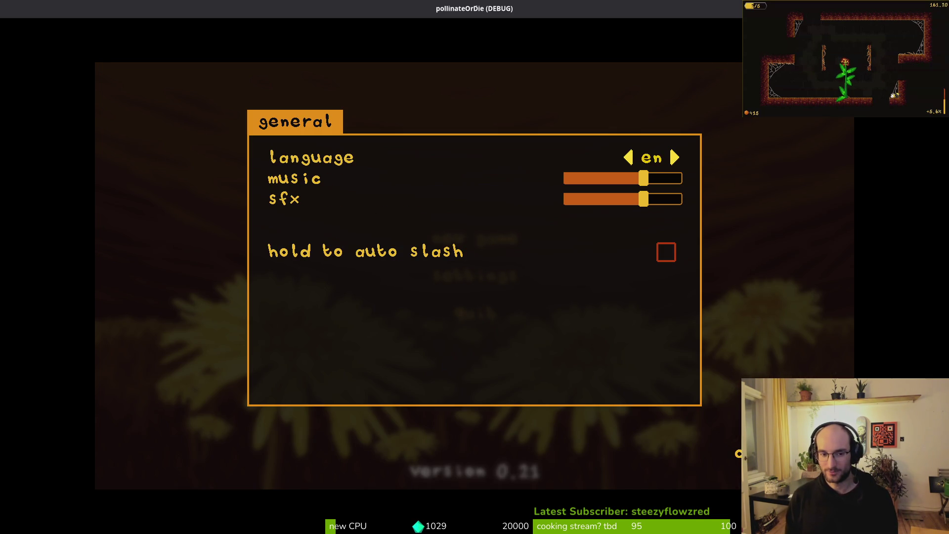
key("Escape")
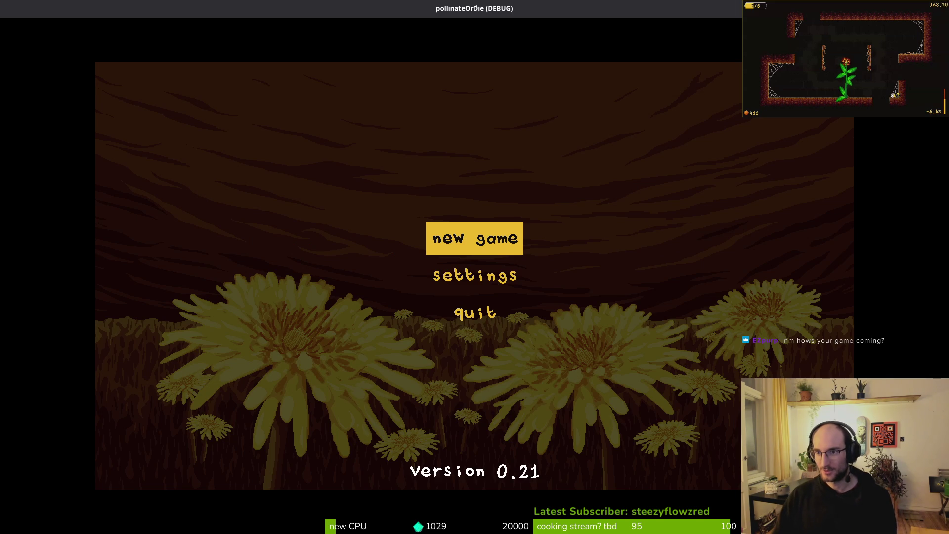
key("F8")
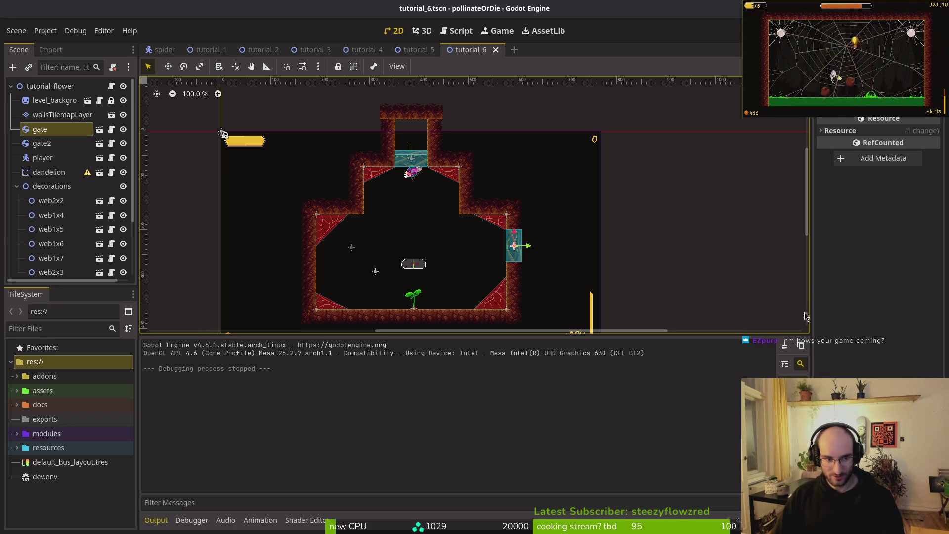
key("super+1")
Review the language selector file's diff in tig, then quit back to the shell.
key("BackSpace")
key("BackSpace")
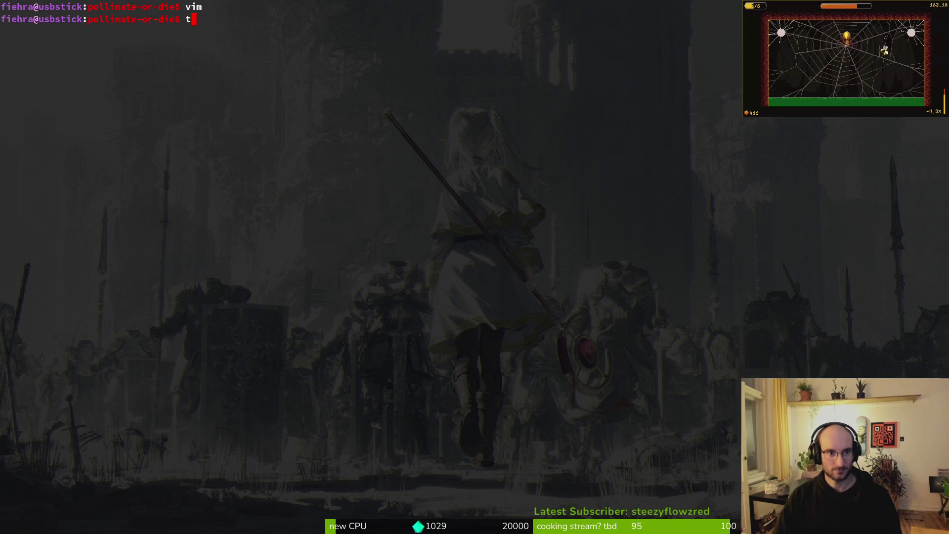
type("ig")
key("Return")
key("s")
key("Down")
key("Return")
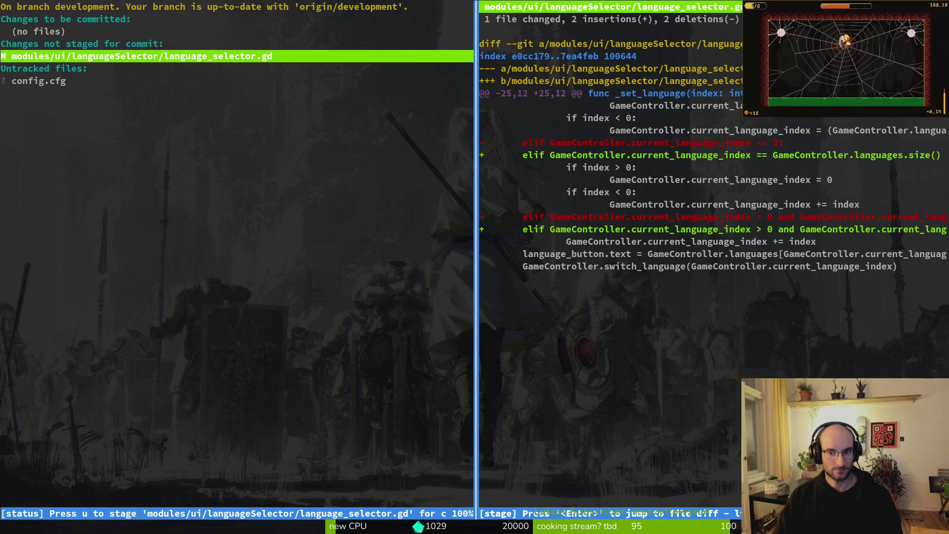
key("q")
key("q")
Commit the fix as 'stopped hardcoding language amounts' and push it.
type("git commit -m \"stopped hardcoding lang")
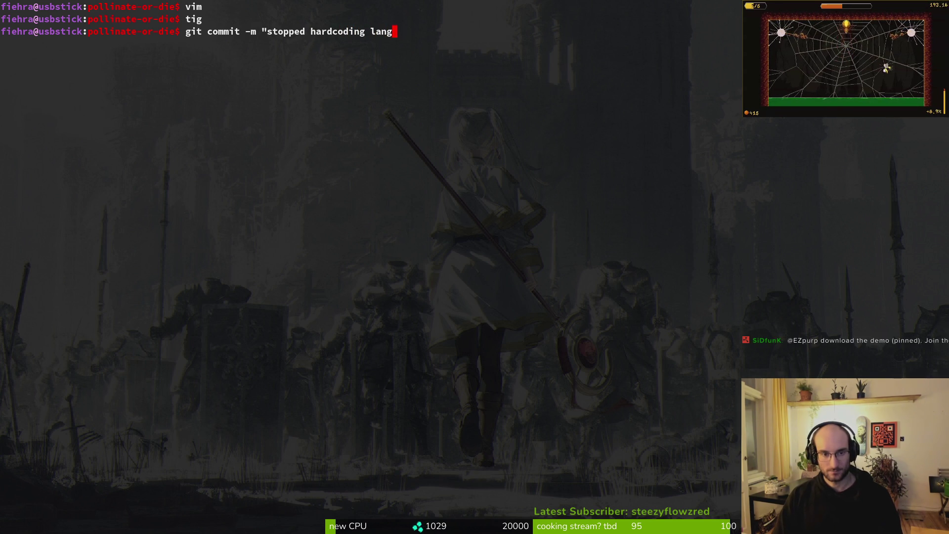
type("it push")
key("alt+Tab")
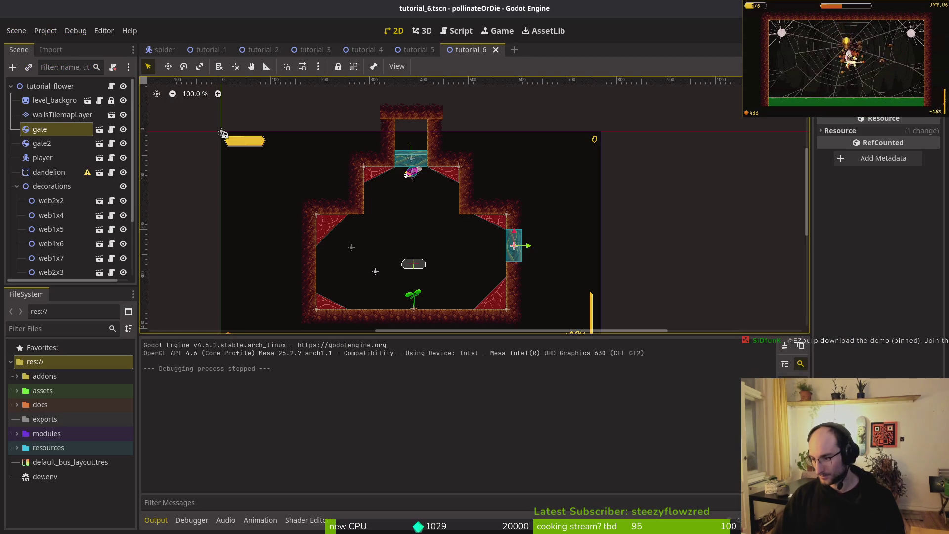
Dismiss Godot's Project menu without exporting and switch to Files on pollinateBuilds/linux.
left_click(39, 36)
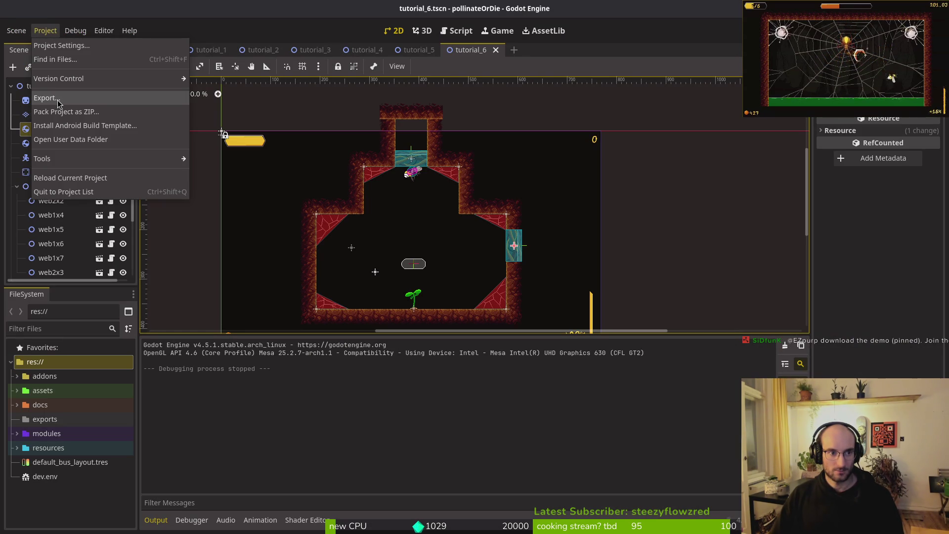
left_click(484, 392)
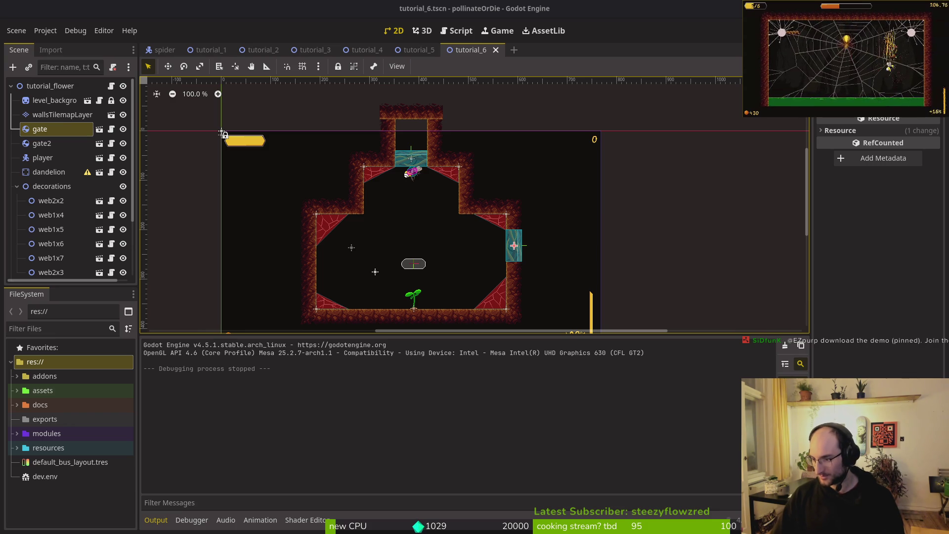
key("alt+Tab")
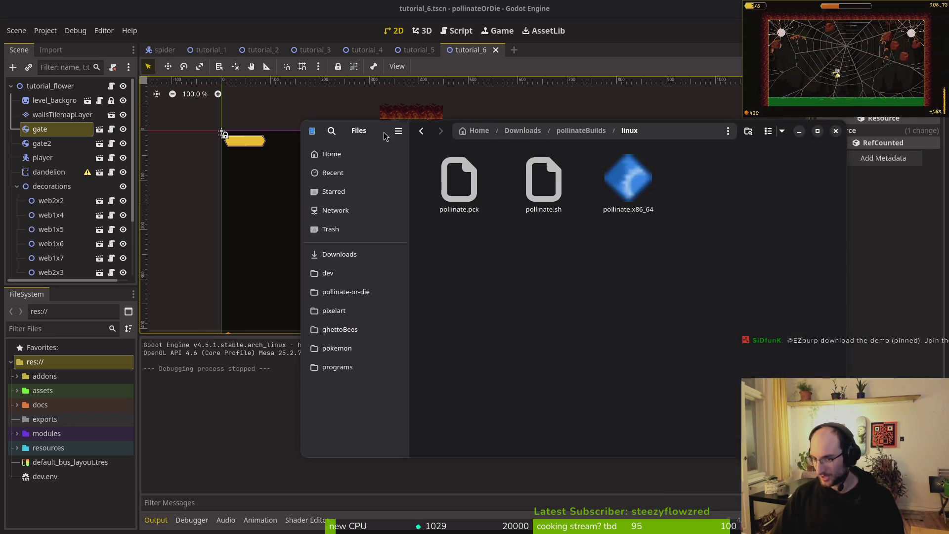
Trash the old build files in the pollinateBuilds linux, mac and windows folders.
key("alt+Left")
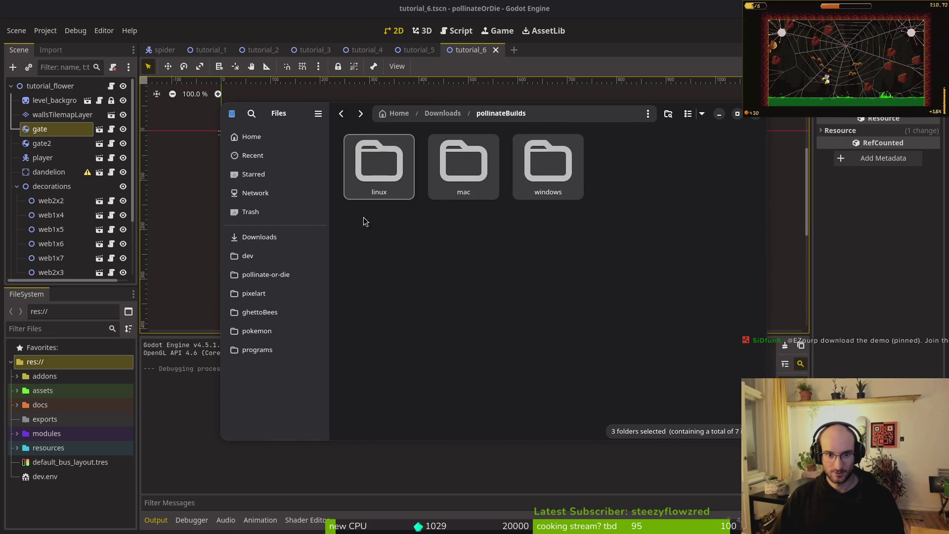
double_click(379, 168)
key("ctrl+a")
key("Delete")
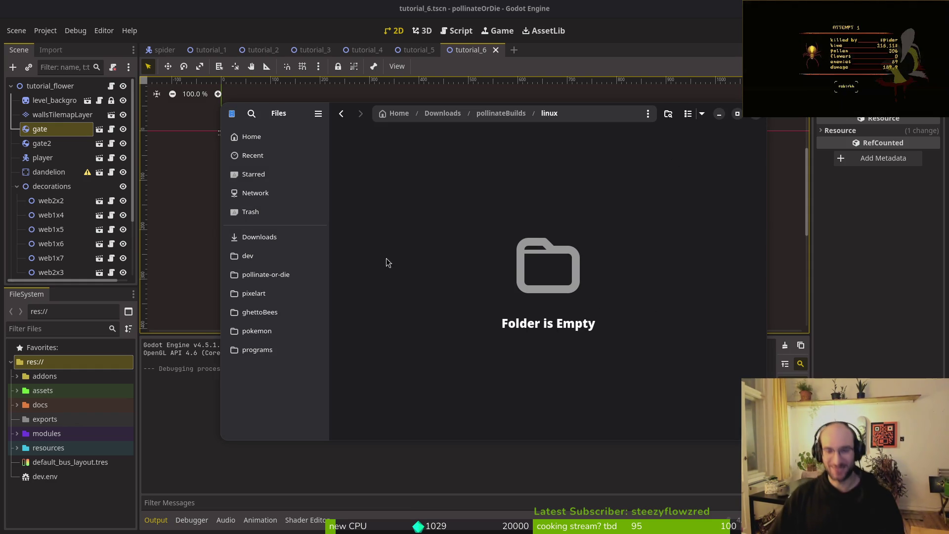
key("alt+Up")
double_click(476, 168)
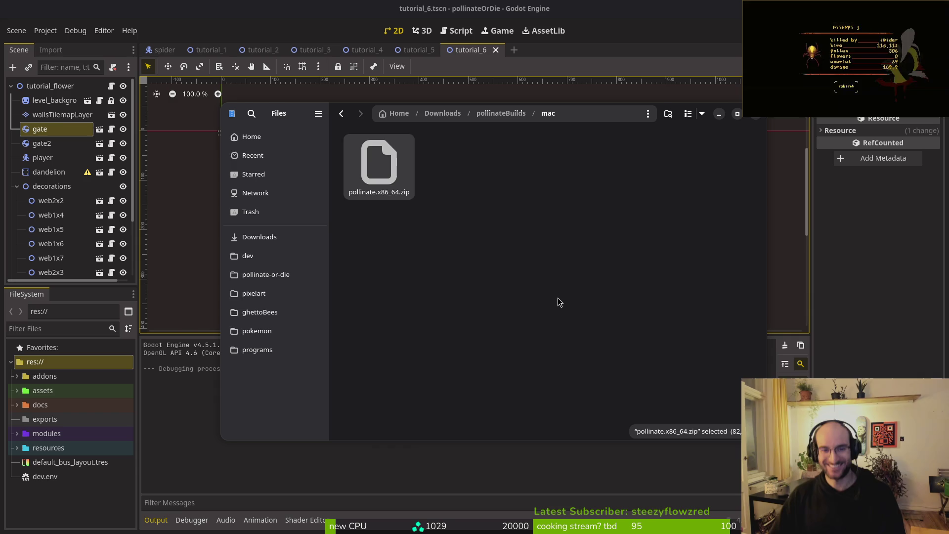
key("Delete")
key("alt+Up")
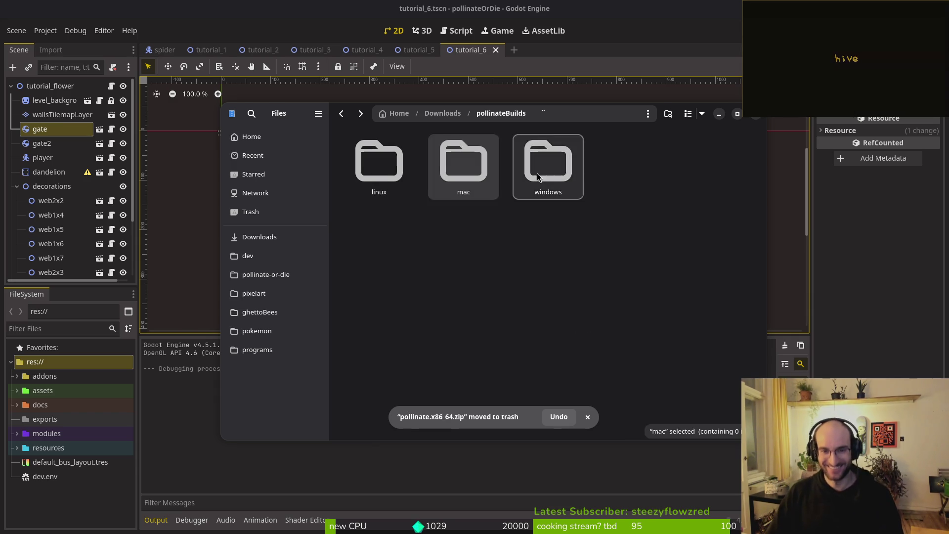
double_click(537, 173)
key("ctrl+a")
key("Delete")
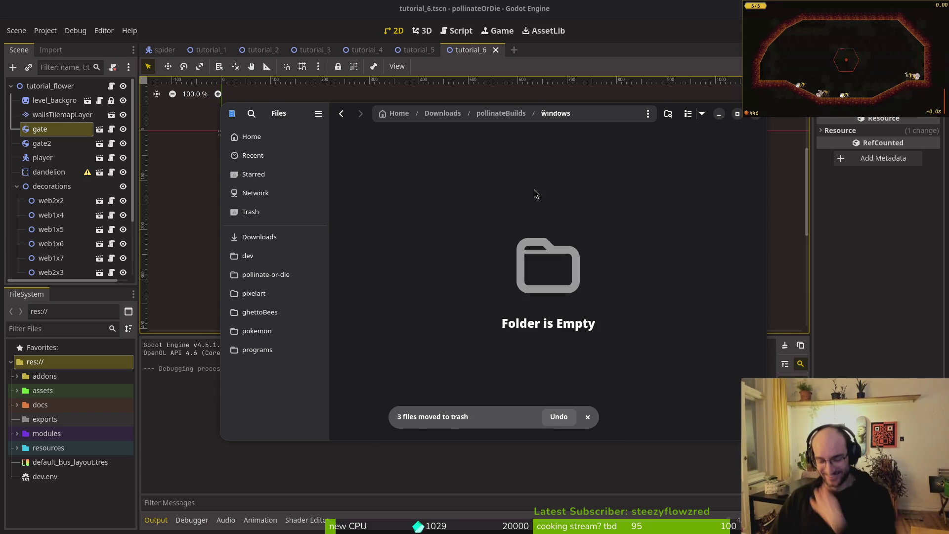
Export the Linux (Runnable) preset to exports/pollinate.x86_64 via Project > Export.
key("ctrl+w")
left_click(45, 31)
left_click(44, 96)
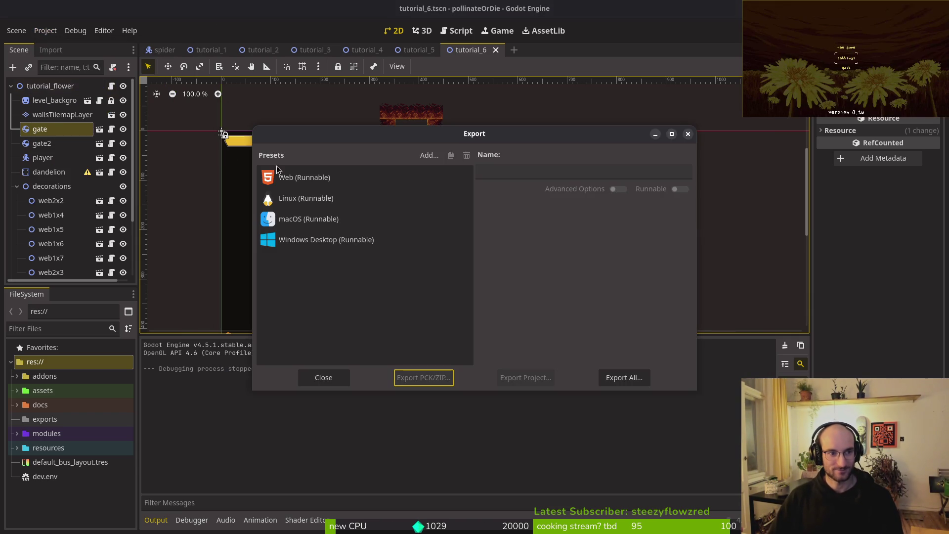
left_click(302, 198)
left_click(516, 380)
left_click(563, 428)
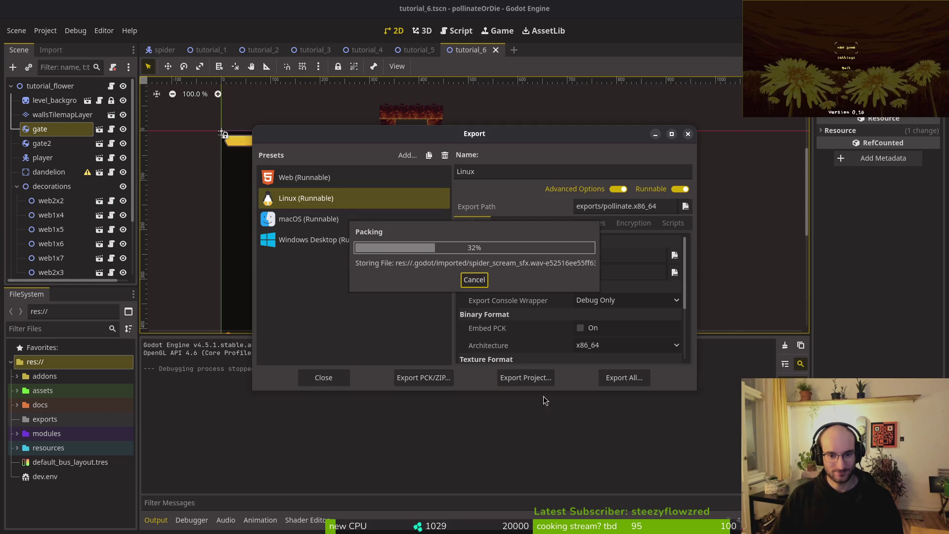
key("super")
left_click(549, 341)
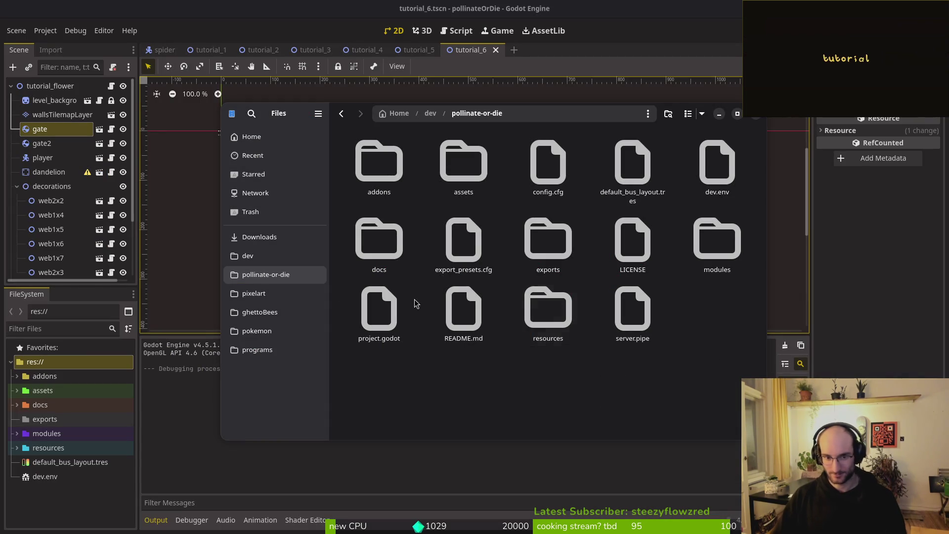
Check export_presets.cfg, the exports folder, and the empty pollinateBuilds/linux folder.
left_click(271, 237)
left_click(273, 274)
double_click(464, 243)
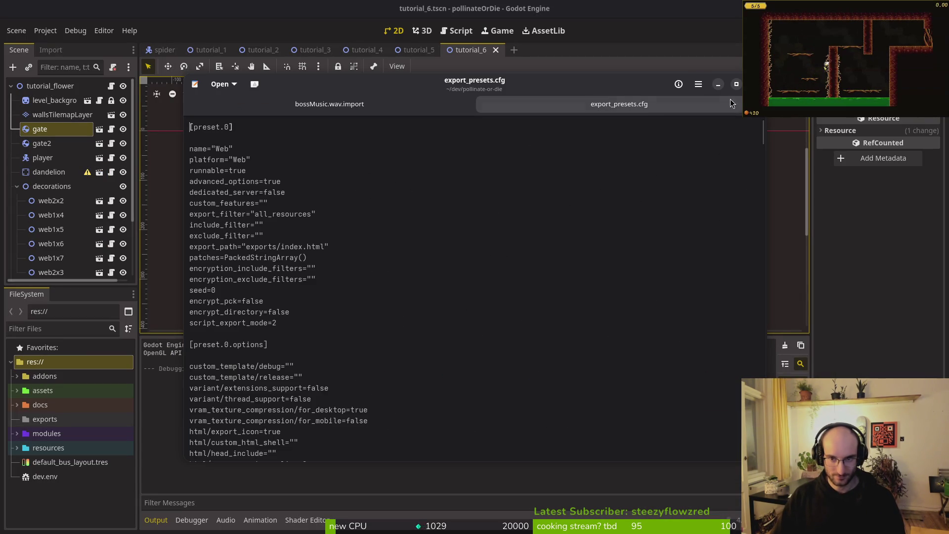
key("ctrl+q")
double_click(538, 244)
key("alt+Left")
left_click(312, 236)
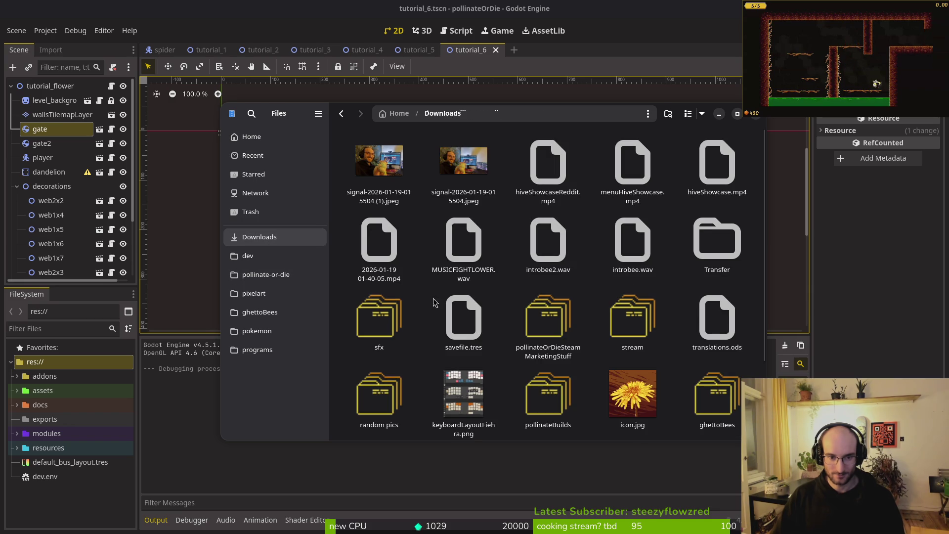
scroll(550, 403, "down", 1)
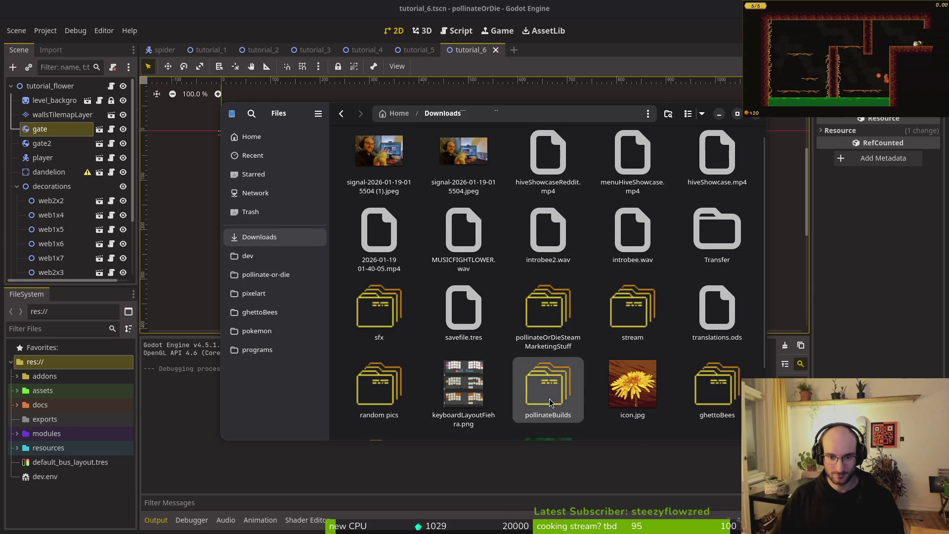
double_click(550, 402)
double_click(379, 153)
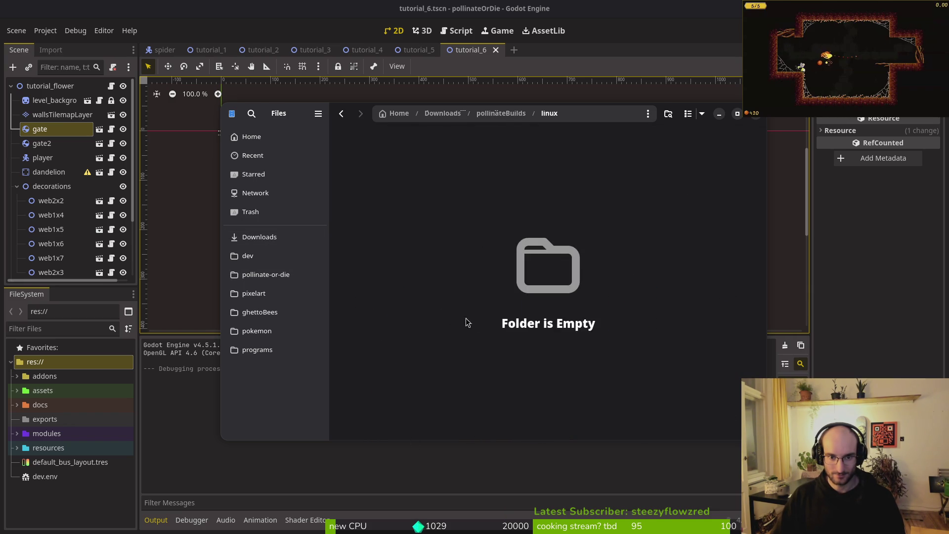
key("alt+Left")
key("alt+Left")
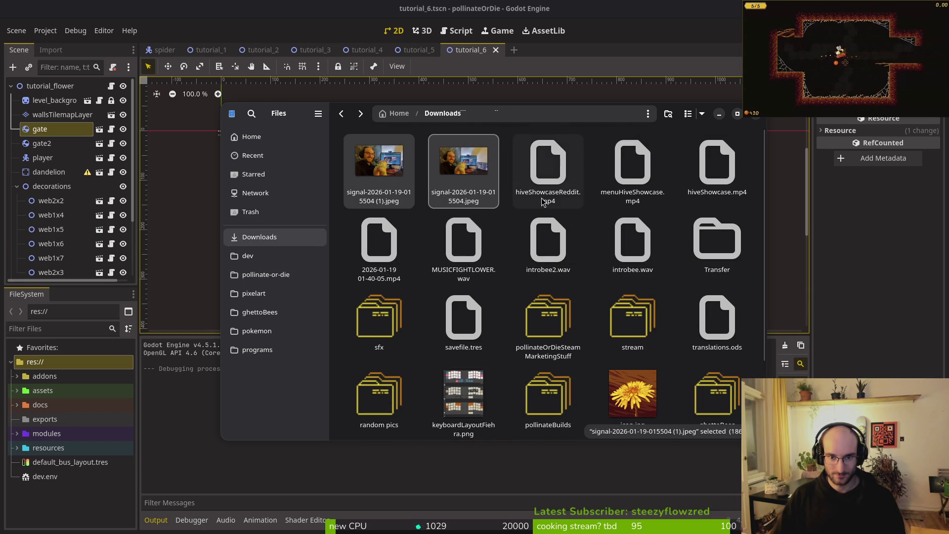
Trash the two signal photos and cut the three hive showcase videos into sfx/sfxvideos.
key("Delete")
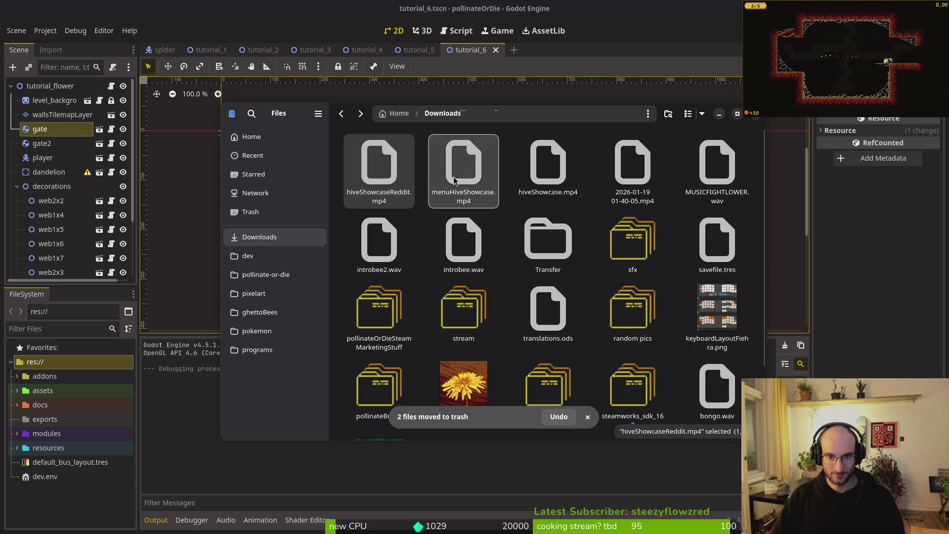
left_click(455, 181, "ctrl")
left_click(547, 168, "ctrl")
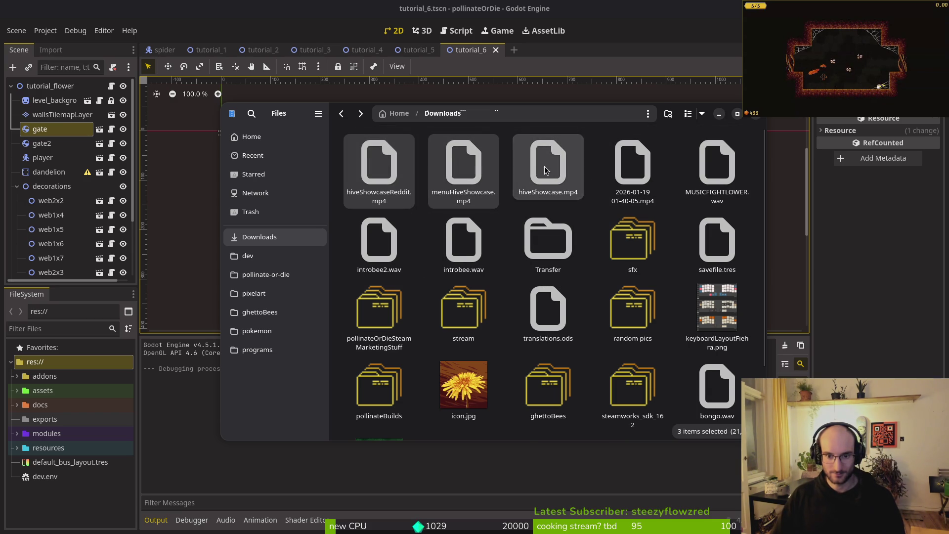
key("ctrl+x")
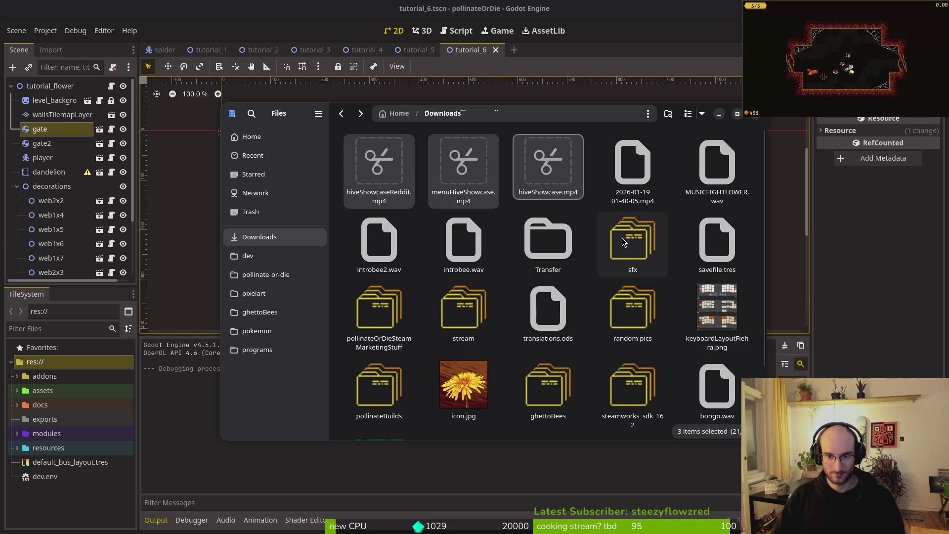
double_click(622, 238)
double_click(557, 227)
scroll(575, 286, "down", 2)
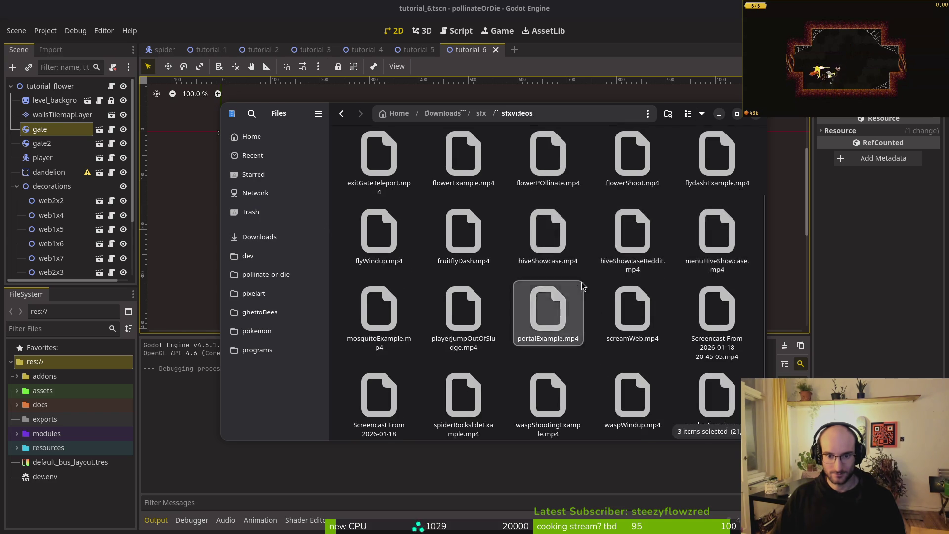
key("alt+Up")
key("alt+Up")
Move the three wav files from Downloads into sfx/releaseSFXSession1.
key("Up")
key("Right")
key("Right")
left_click(635, 170, "shift")
key("ctrl+x")
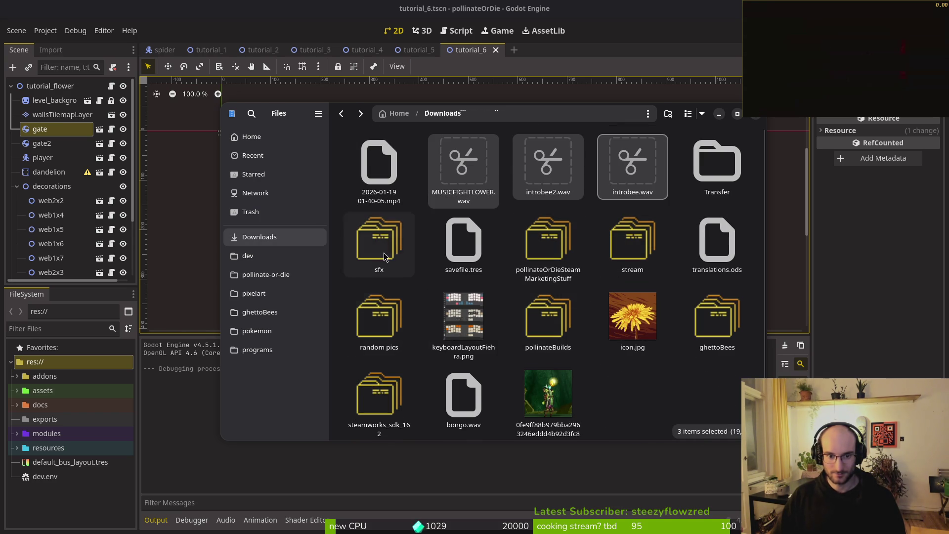
double_click(389, 266)
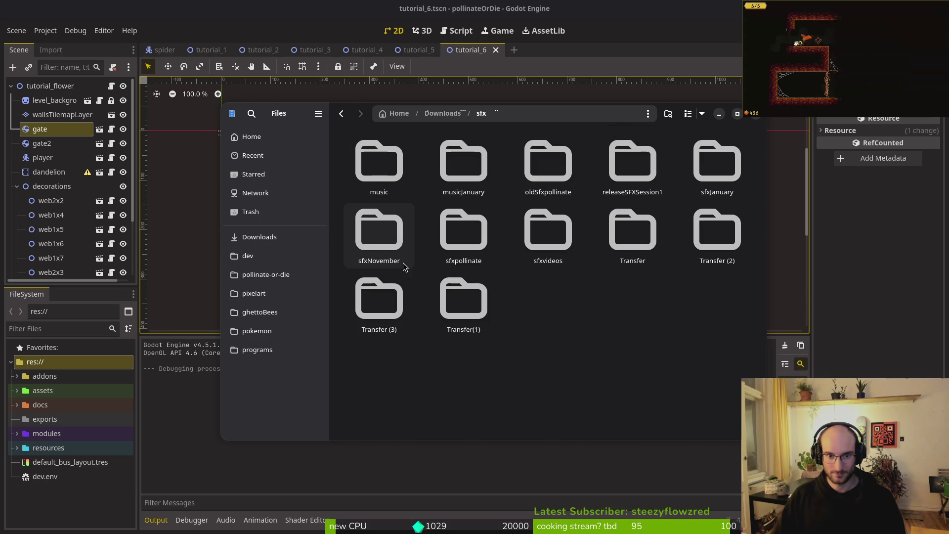
double_click(651, 163)
key("ctrl+v")
Trash the leftover screen recording mp4 in Downloads.
key("alt+Up")
key("alt+Up")
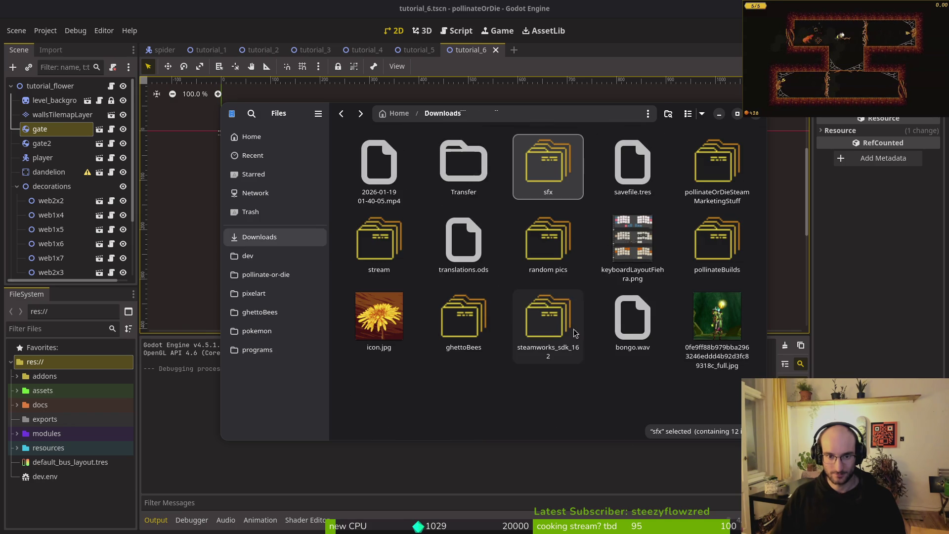
left_click(381, 174)
key("Delete")
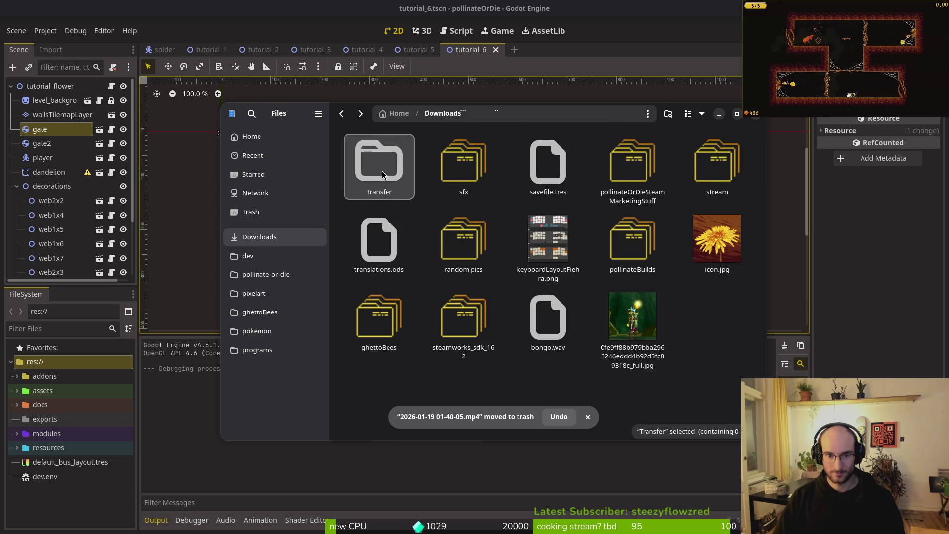
left_click(224, 131)
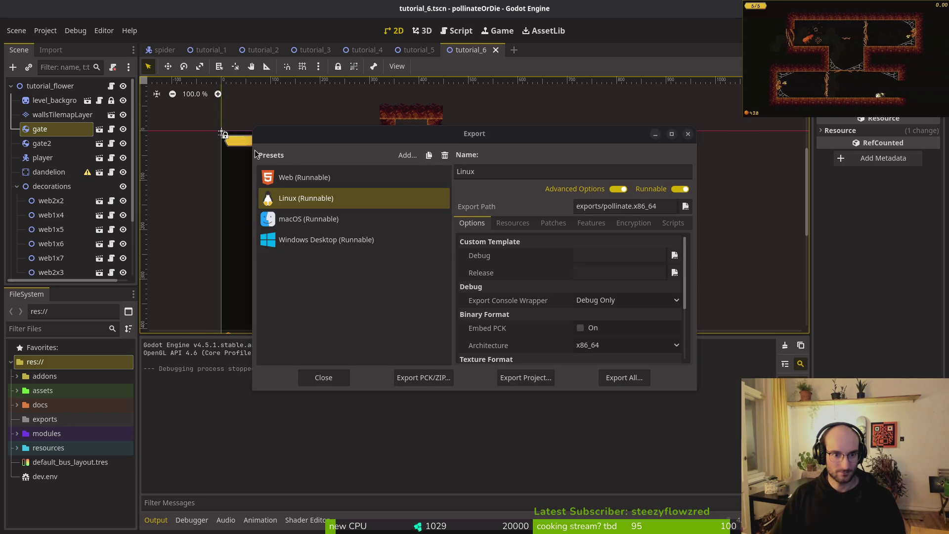
Save the macOS (Runnable) export as pollinate.x86_64.zip in the exports folder.
left_click(516, 377)
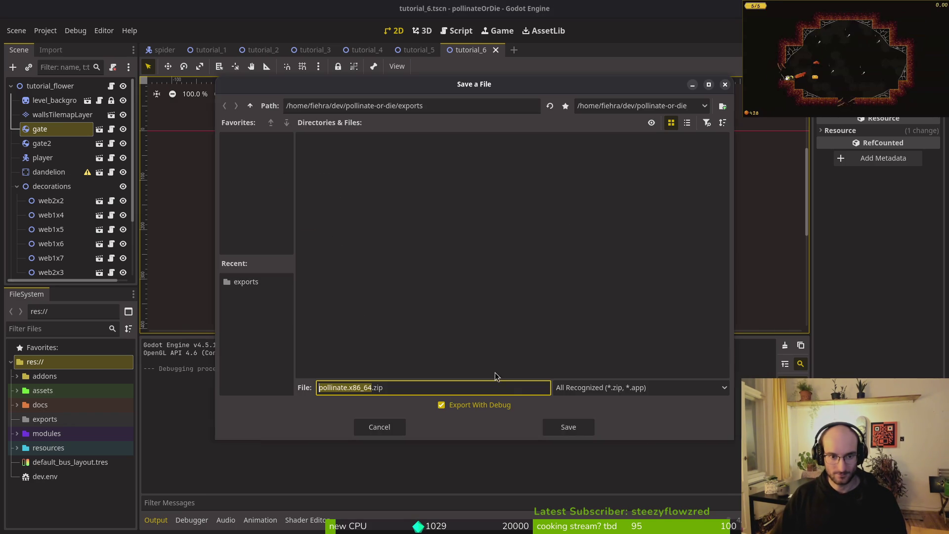
left_click(559, 425)
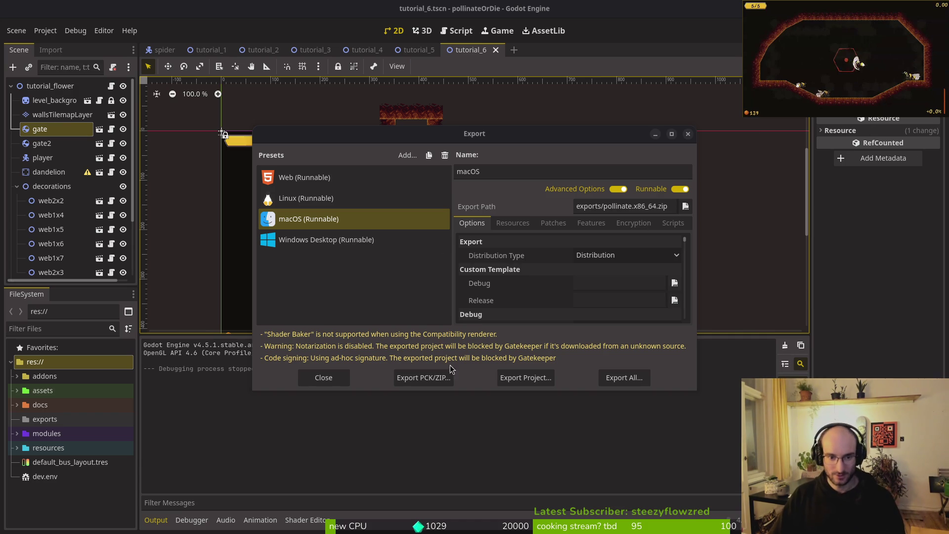
left_click(319, 239)
Trash config.cfg from the pollinate-or-die project folder.
key("alt+Tab")
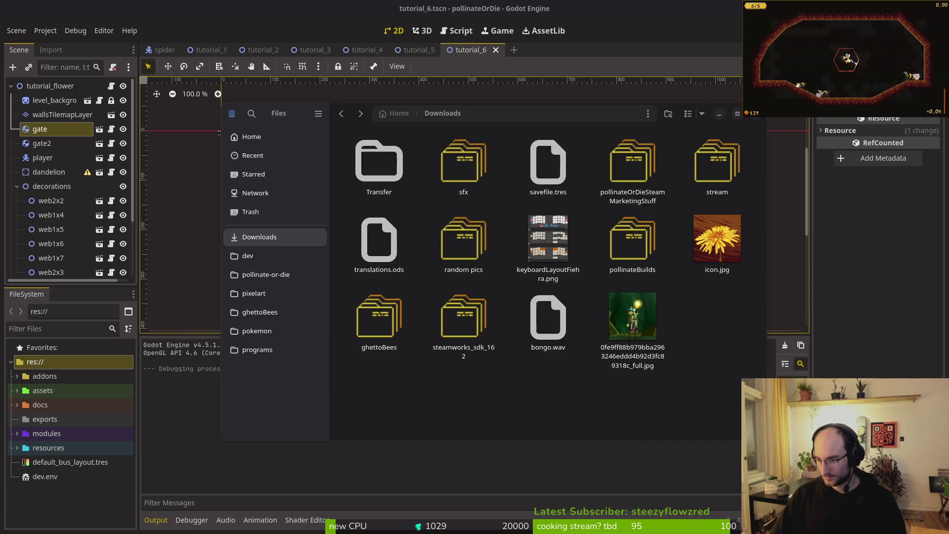
left_click(266, 274)
double_click(562, 253)
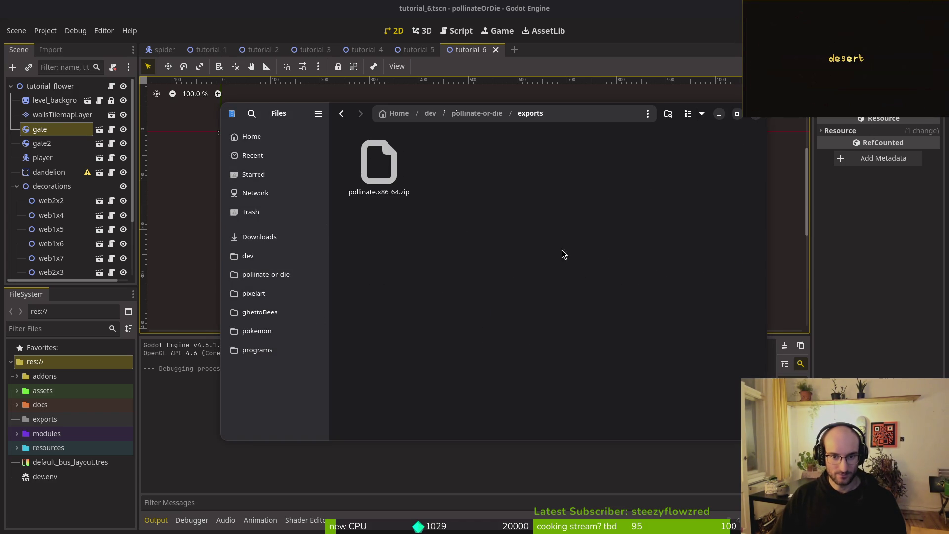
left_click(277, 238)
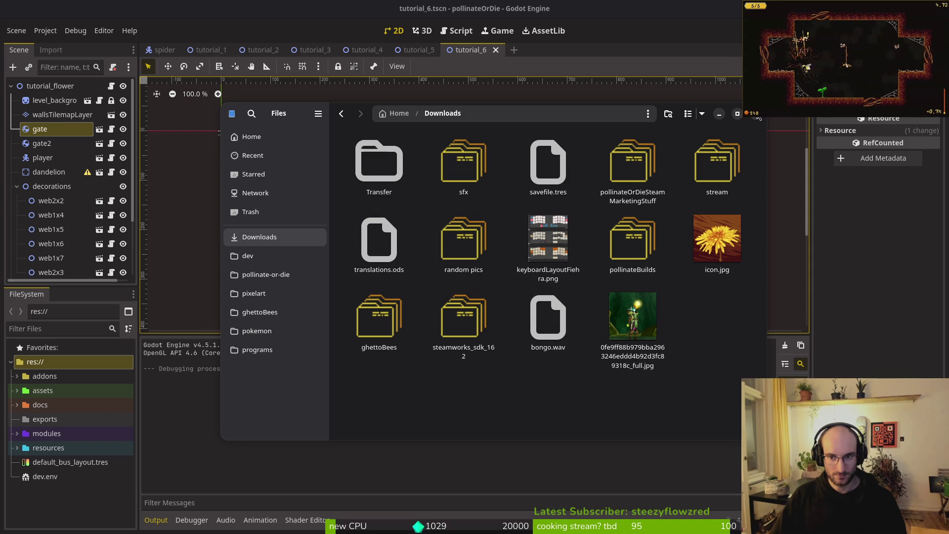
left_click(266, 275)
left_click(537, 189)
key("Delete")
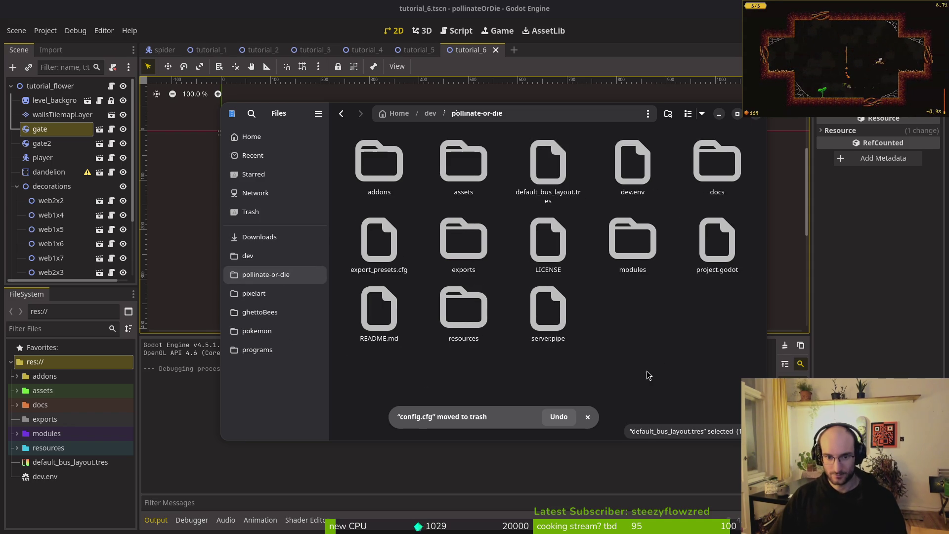
Empty the old build files from Downloads/pollinateBuilds/linux.
left_click(260, 237)
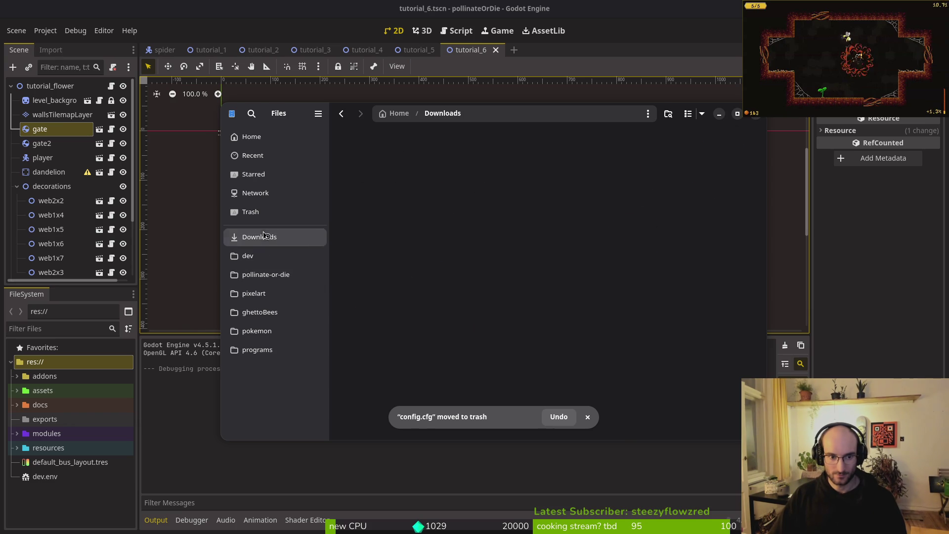
double_click(633, 242)
double_click(463, 166)
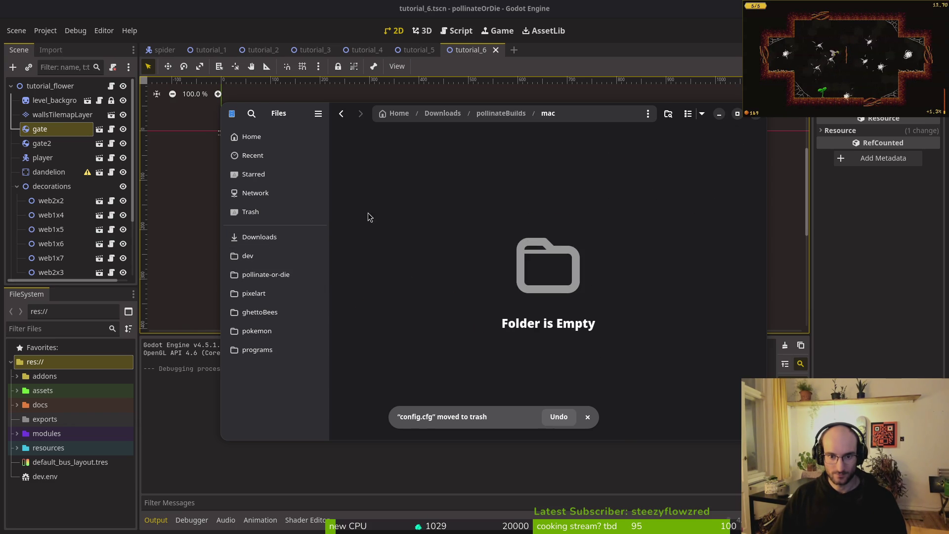
key("alt+Left")
double_click(374, 178)
key("ctrl+a")
key("Delete")
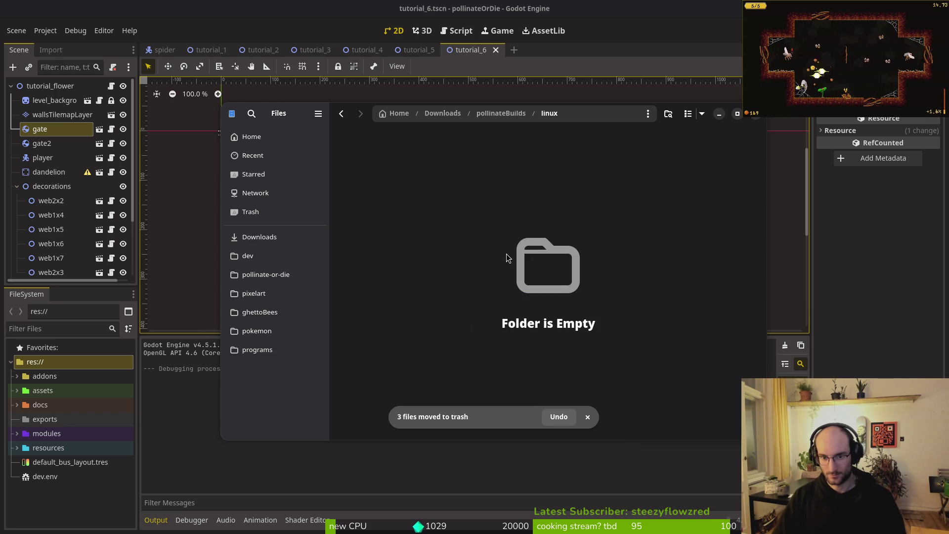
Export the Linux preset build into the project's exports folder.
left_click(276, 237)
left_click(296, 276)
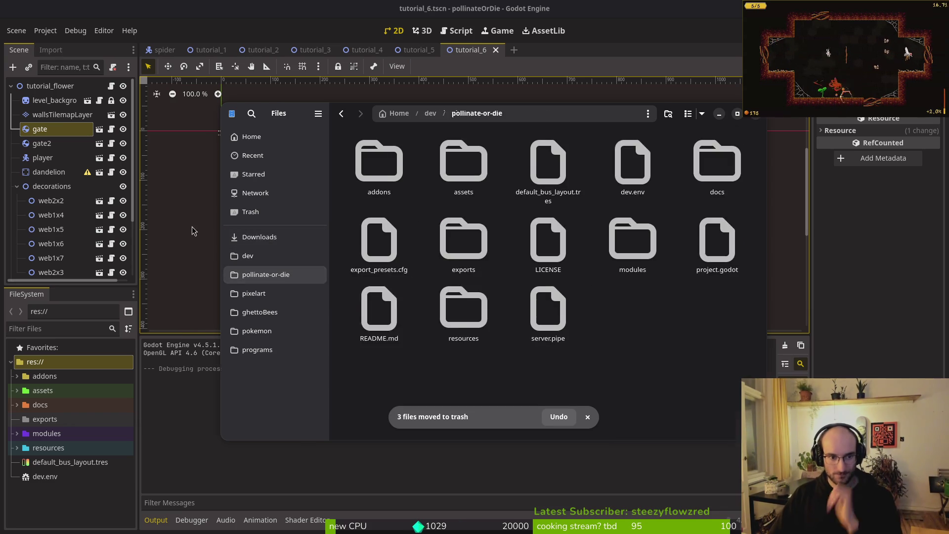
key("ctrl+w")
left_click(307, 198)
left_click(525, 377)
left_click(573, 429)
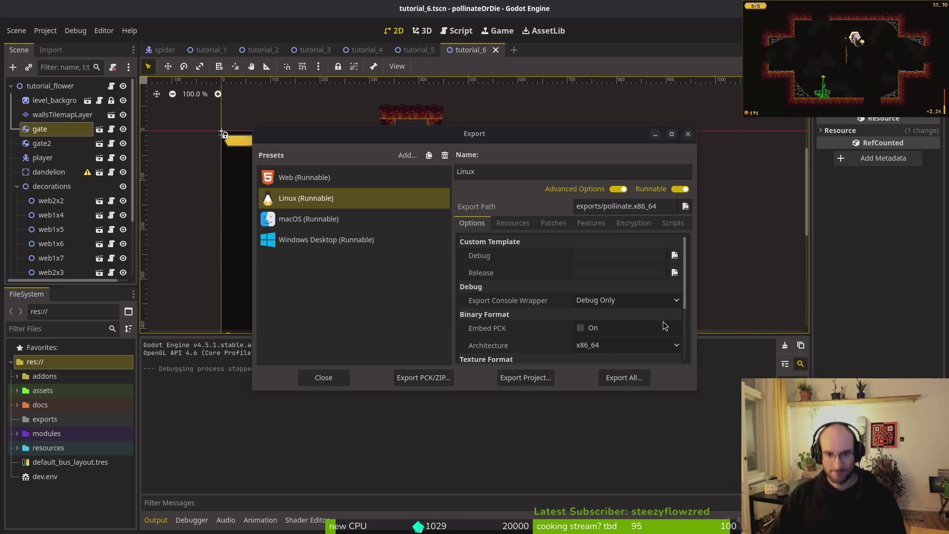
Cut the exported files in the project's exports folder, then trash them.
key("super+e")
double_click(463, 228)
key("ctrl+a")
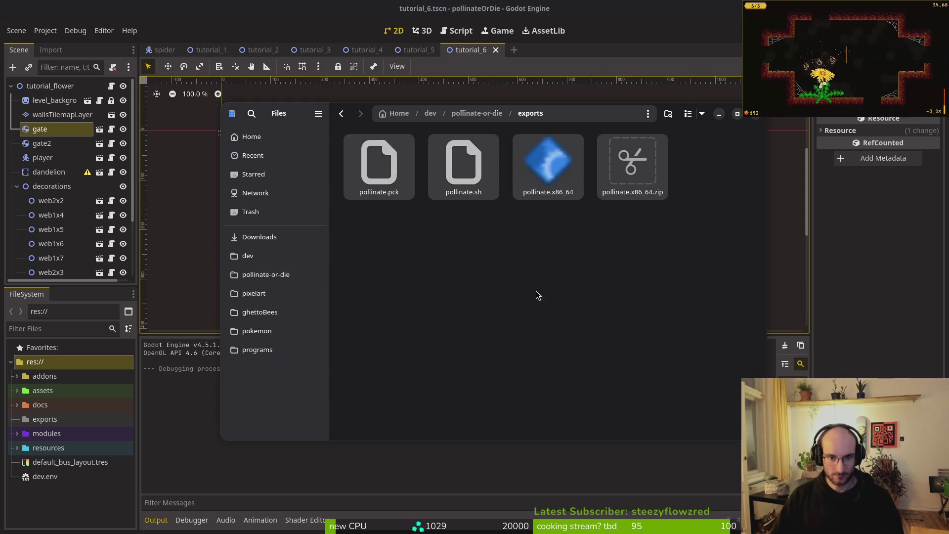
key("ctrl+x")
left_click(603, 269)
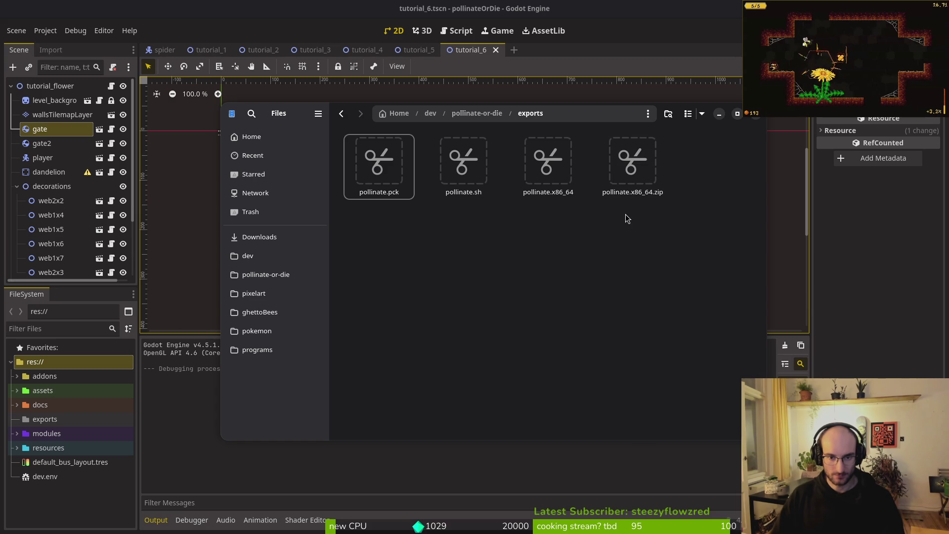
key("ctrl+a")
key("Delete")
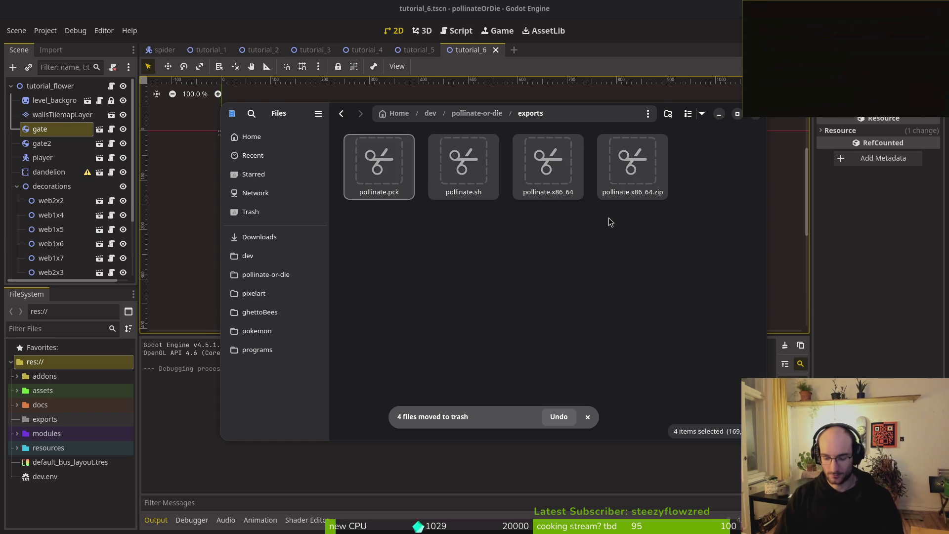
Re-export the Linux build as pollinate.x86_64, confirming the overwrite.
left_click(186, 239)
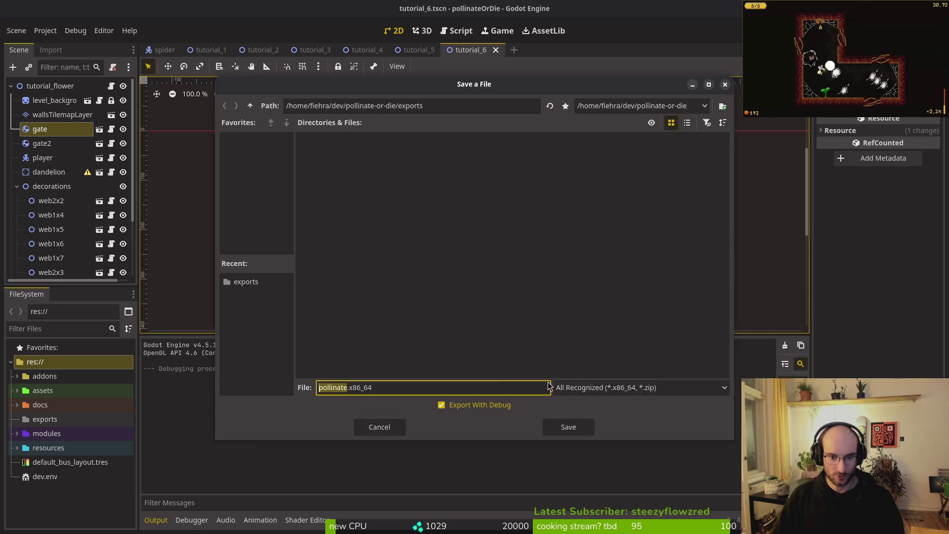
left_click(534, 380)
key("Return")
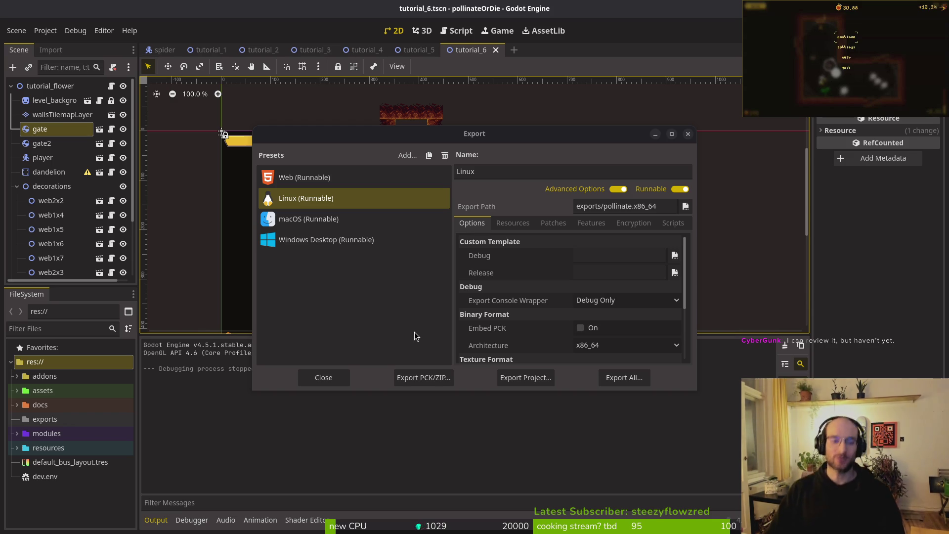
left_click(536, 385)
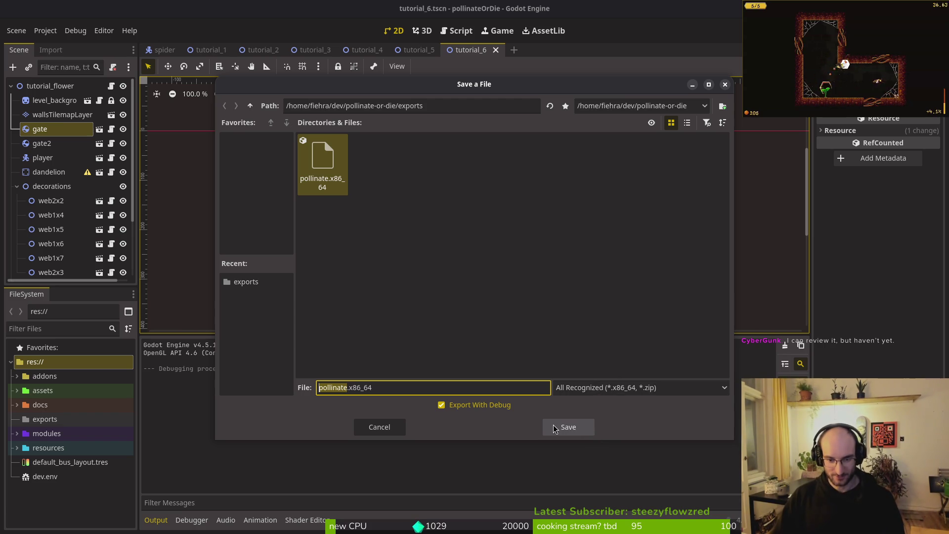
left_click(567, 428)
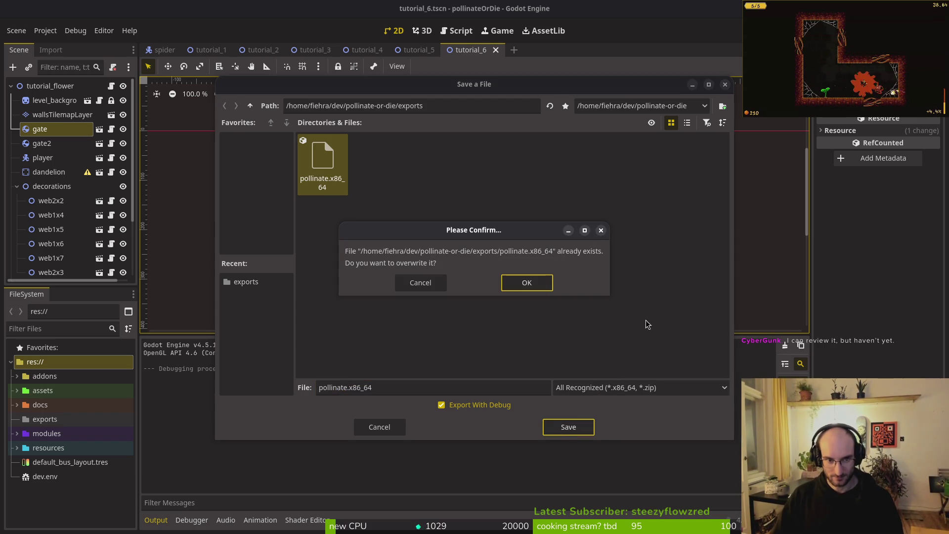
left_click(419, 284)
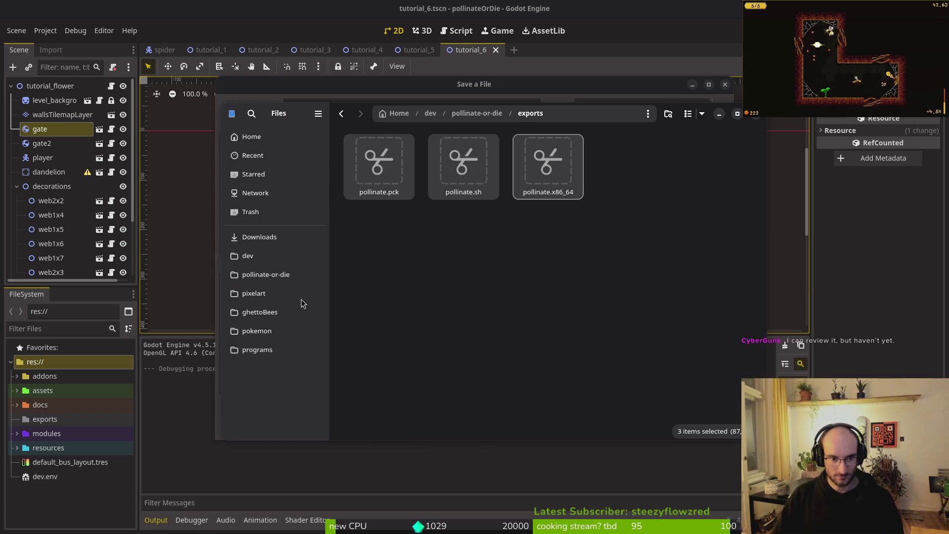
Paste pollinate.pck, pollinate.sh and pollinate.x86_64 into Downloads/pollinateBuilds/linux.
left_click(266, 274)
left_click(259, 236)
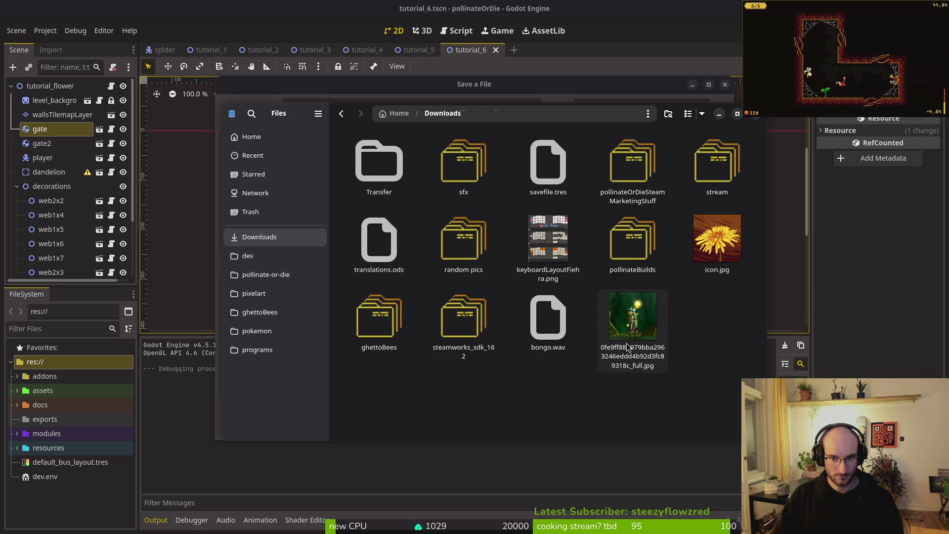
double_click(637, 240)
double_click(379, 163)
key("ctrl+v")
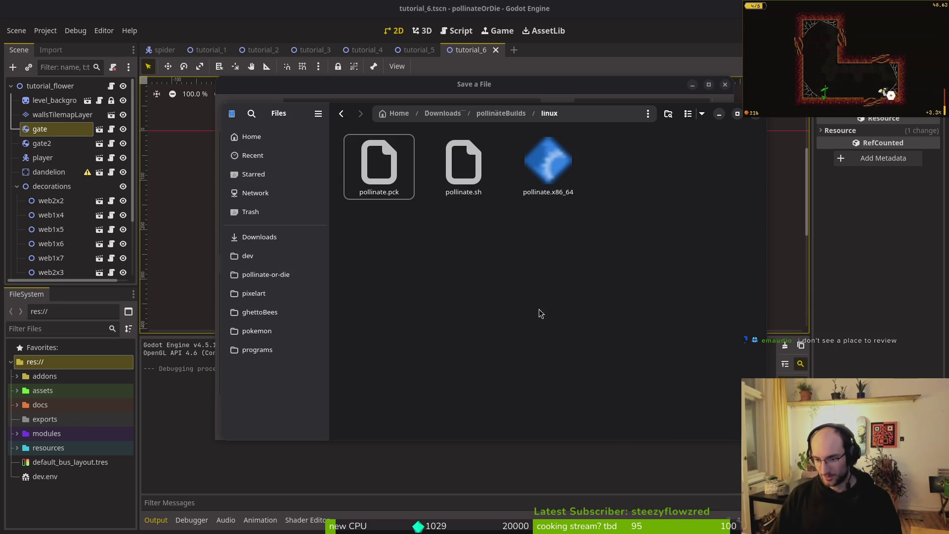
Cancel Godot's leftover Save a File dialog.
left_click(280, 275)
left_click(205, 245)
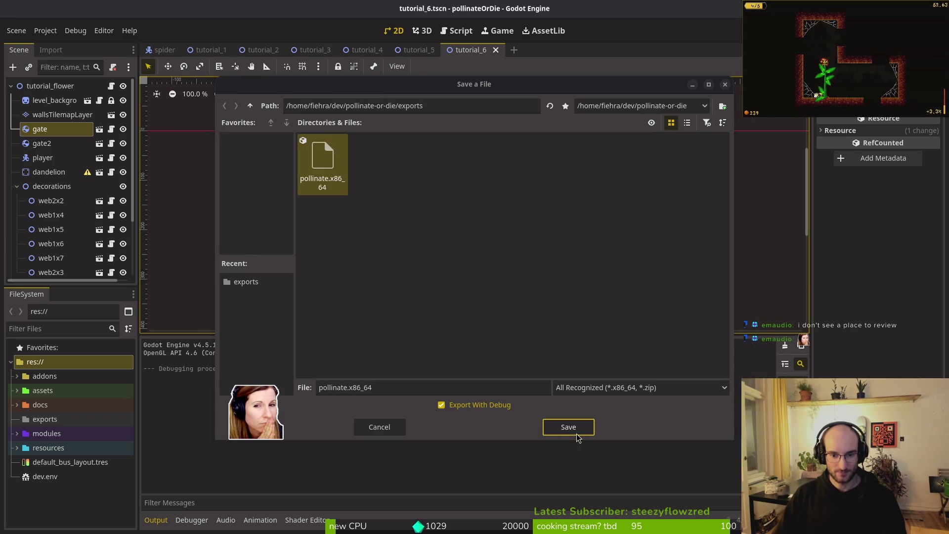
left_click(393, 428)
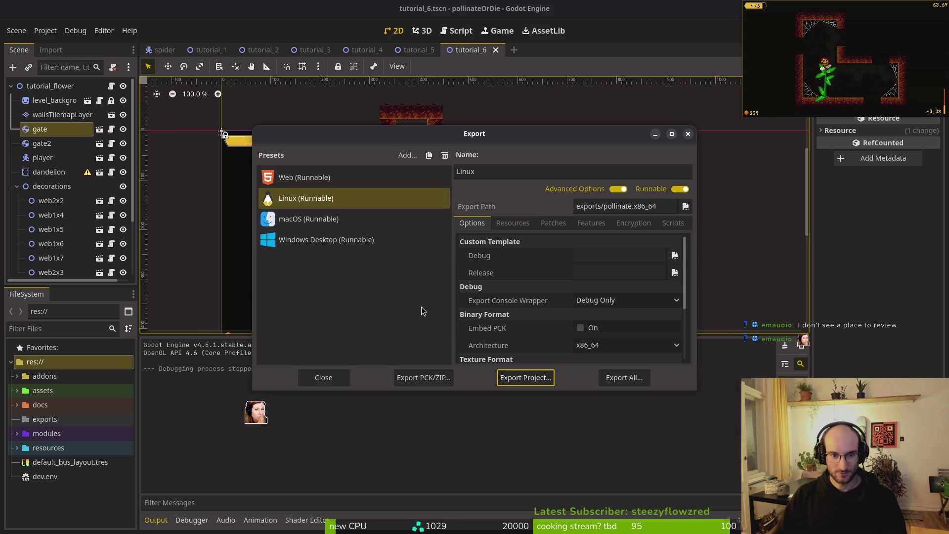
Save the macOS preset export as pollinate.x86_64.zip, then switch to Files on pollinate-or-die.
key("Down")
left_click(525, 383)
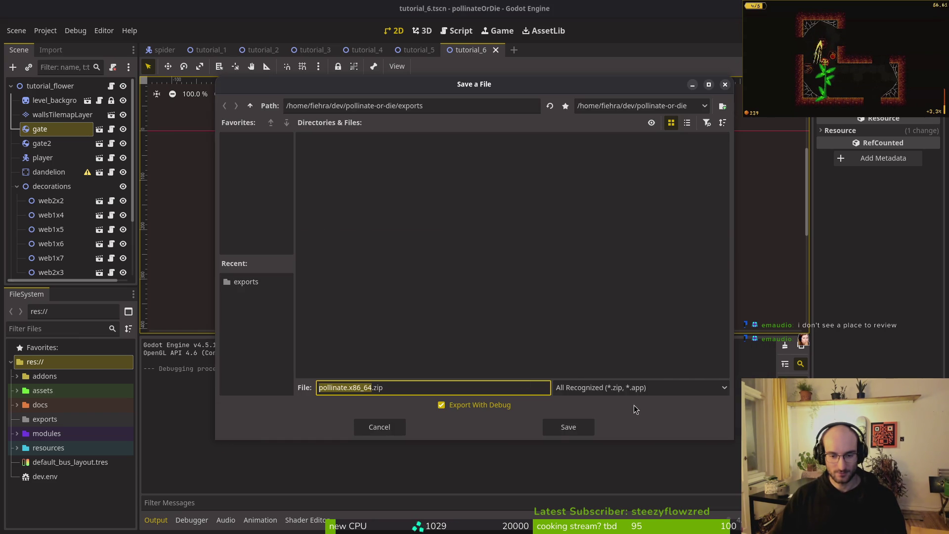
left_click(562, 422)
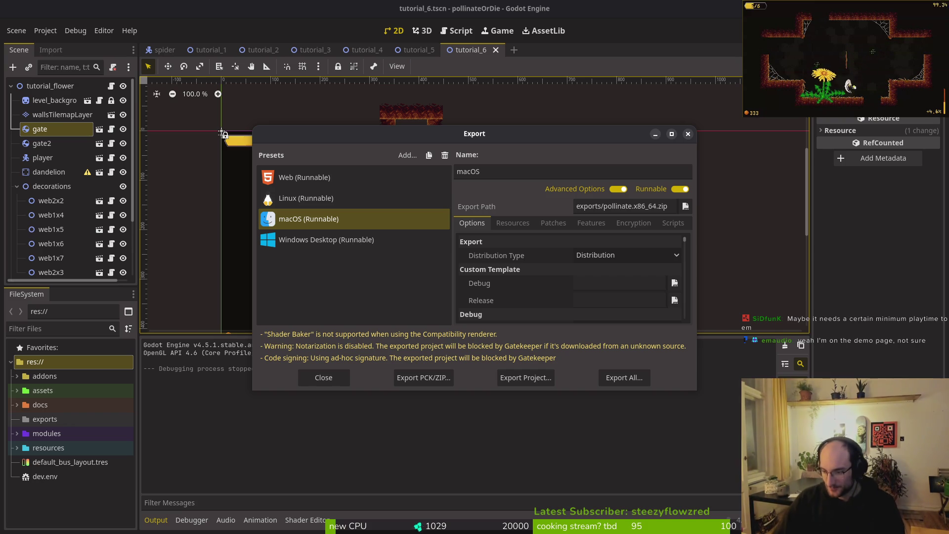
key("alt+Tab")
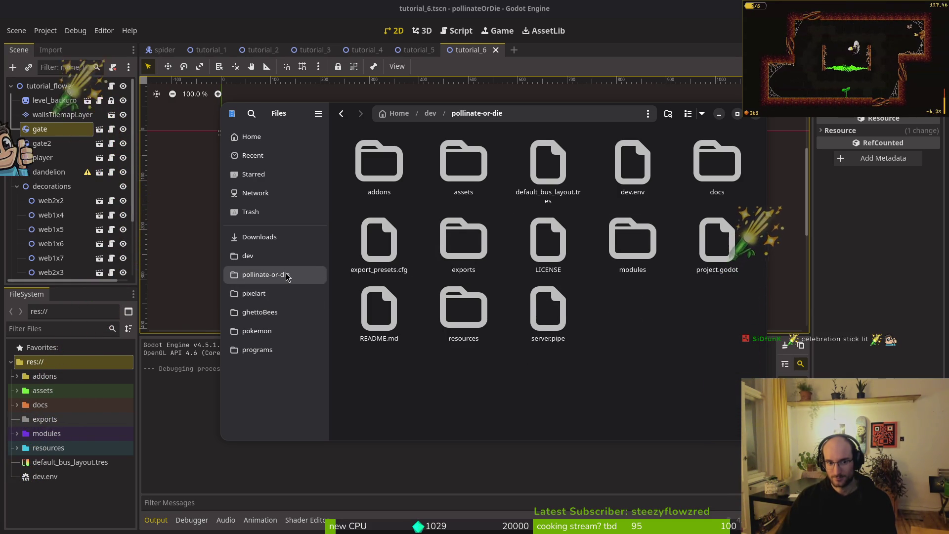
Paste the macOS zip from the exports folder into Downloads/pollinateBuilds/mac.
double_click(444, 247)
left_click(379, 163)
left_click(296, 237)
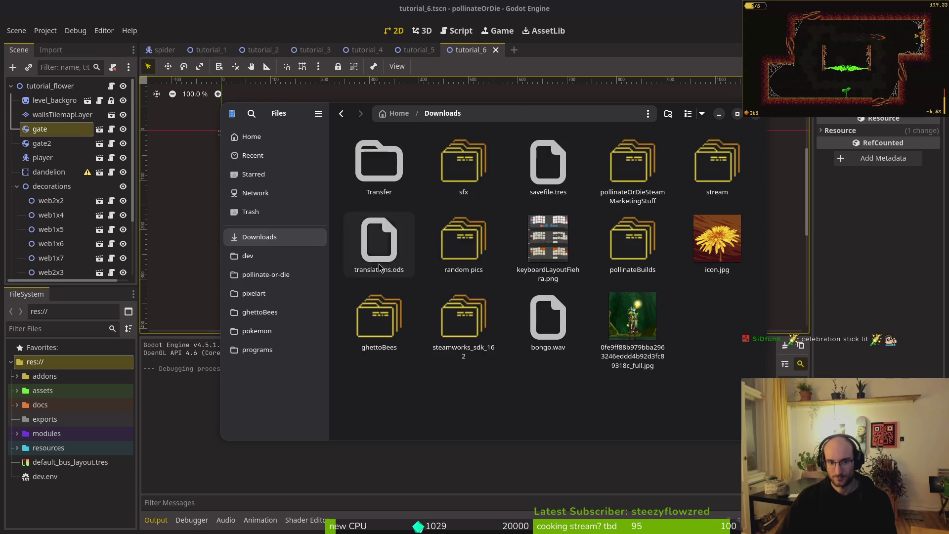
double_click(633, 242)
double_click(458, 166)
key("ctrl+v")
key("alt+Up")
Export and save the Windows Desktop build in Godot, dismissing the warnings report.
left_click(173, 198)
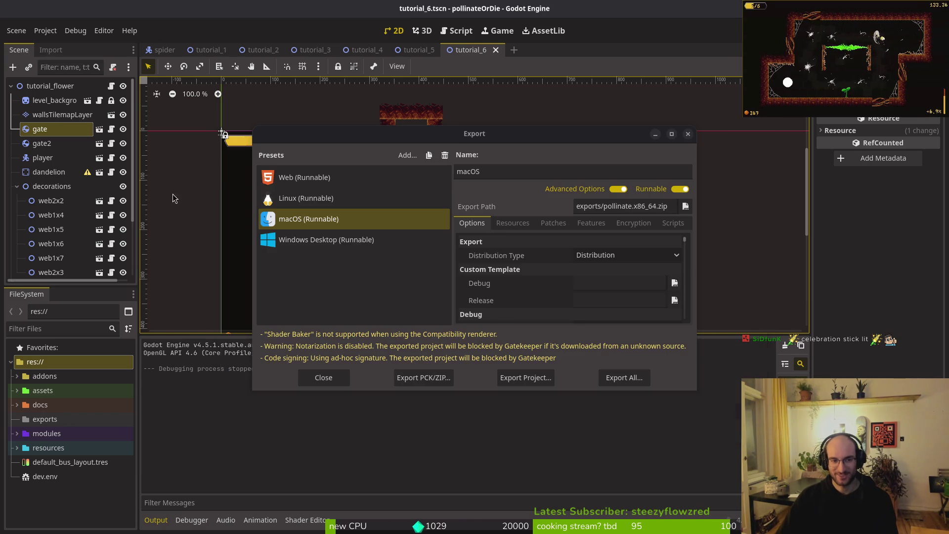
left_click(326, 239)
left_click(525, 378)
left_click(571, 428)
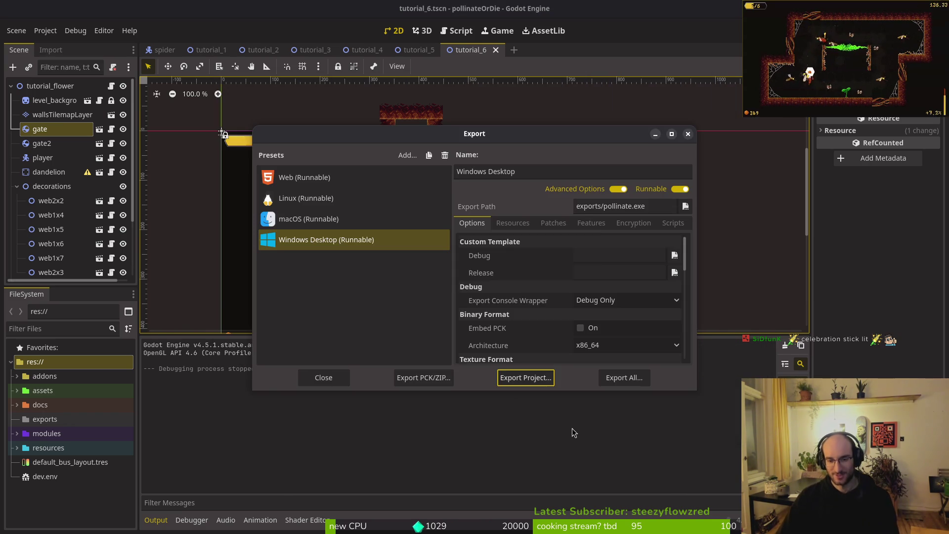
left_click(475, 386)
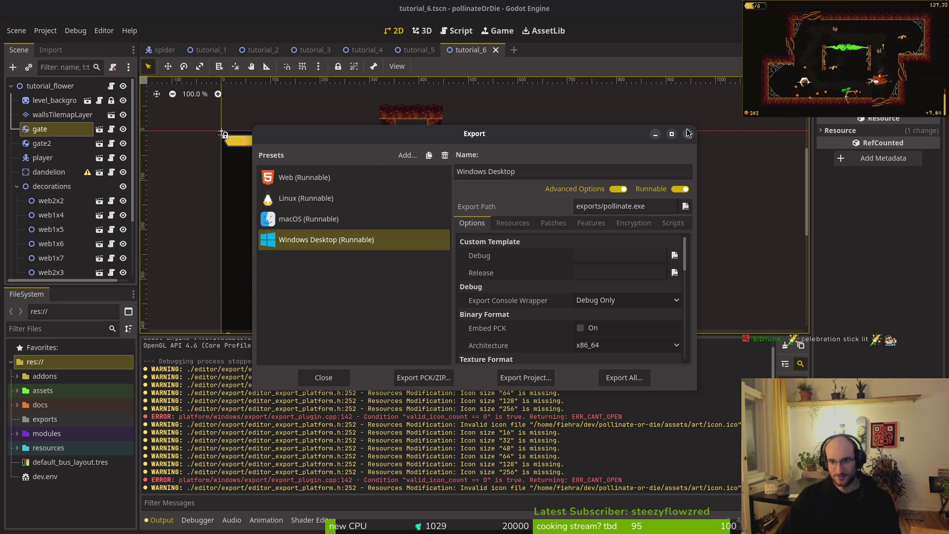
left_click(688, 134)
Open the project's exports folder and the empty pollinateBuilds/windows folder to receive the builds.
key("alt+Tab")
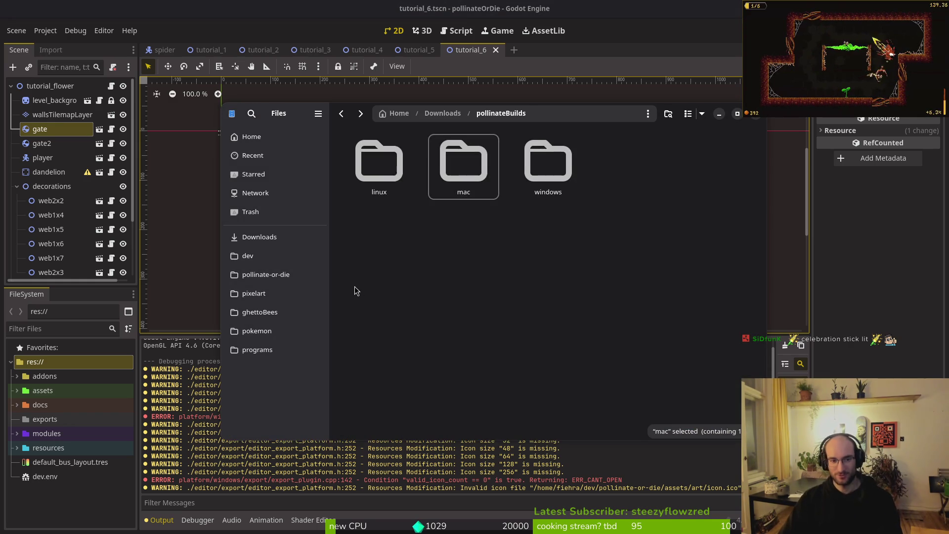
left_click(266, 275)
double_click(485, 241)
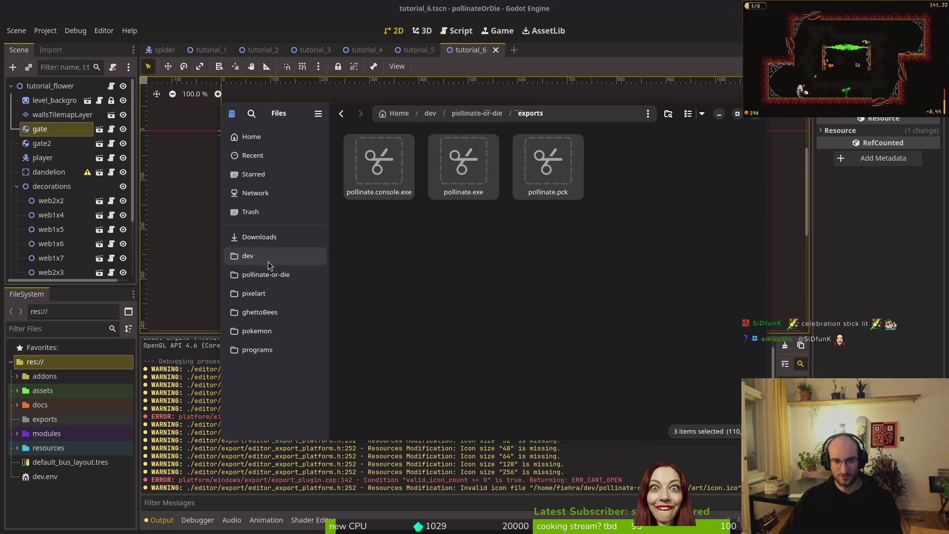
left_click(259, 237)
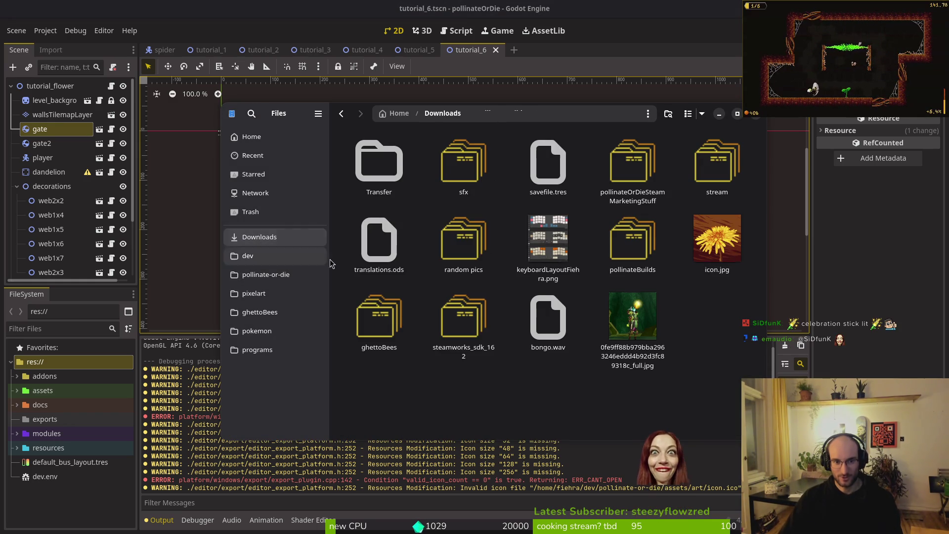
double_click(665, 244)
double_click(569, 158)
key("alt+Tab")
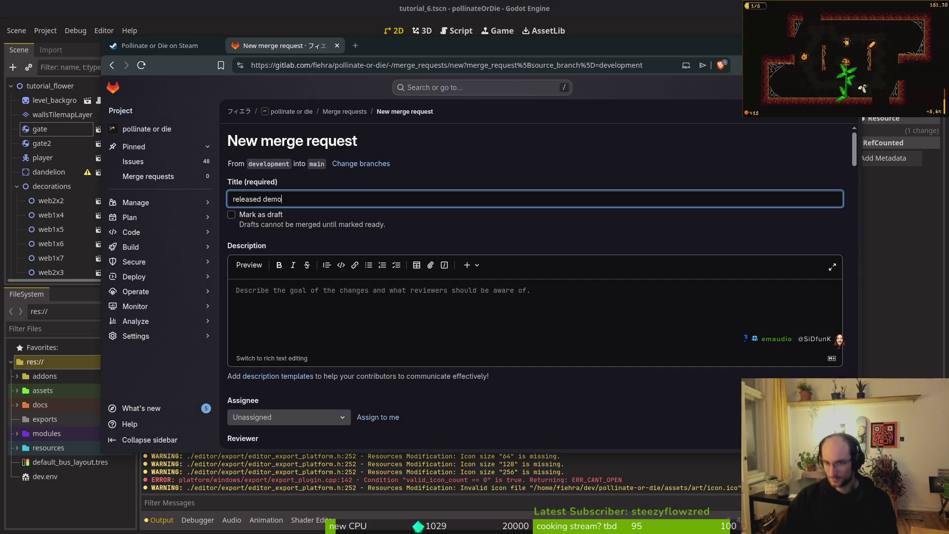
Create the 'released demo' merge request from development into main.
key("alt+Tab")
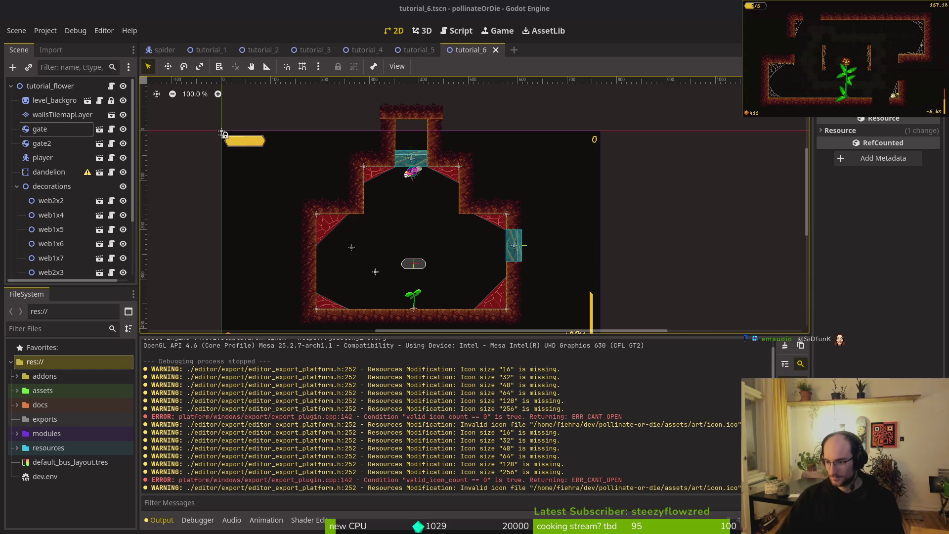
key("alt+Tab")
scroll(393, 341, "down", 4)
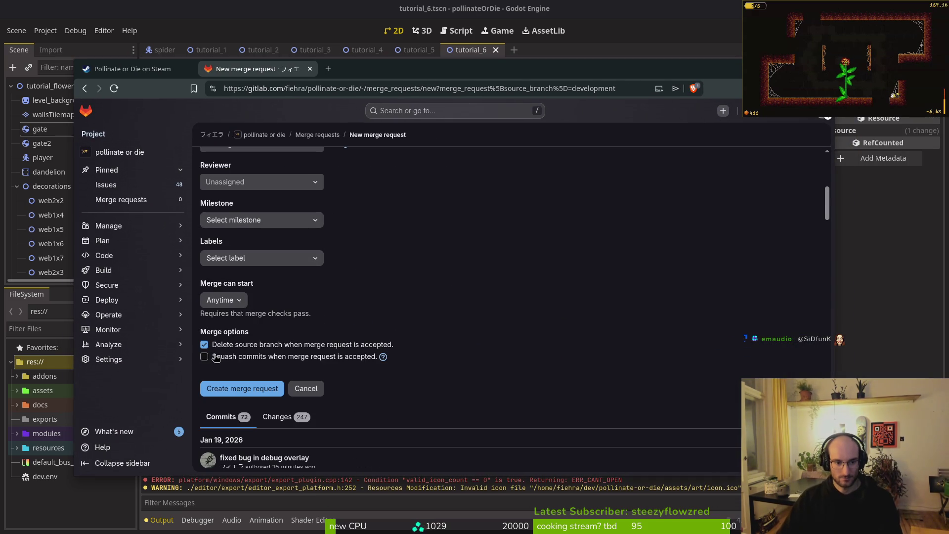
scroll(260, 346, "up", 6)
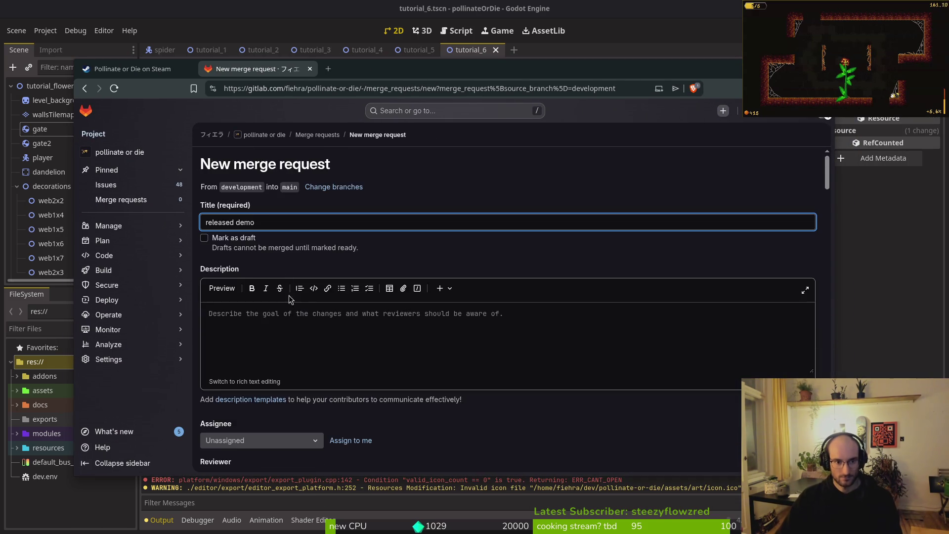
scroll(268, 428, "down", 7)
left_click(242, 328)
Briefly load the Steam partner site in a new tab, then close it.
left_click(329, 71)
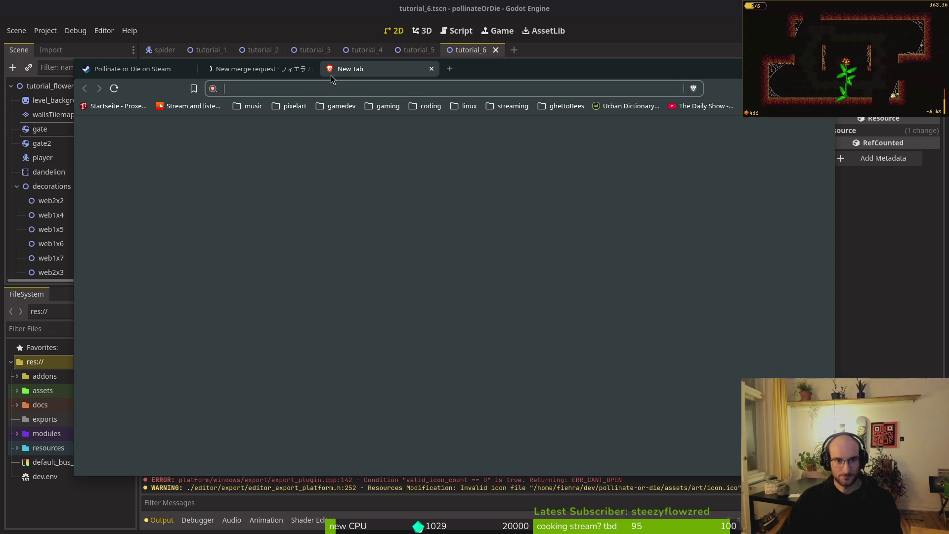
type("part")
key("Down")
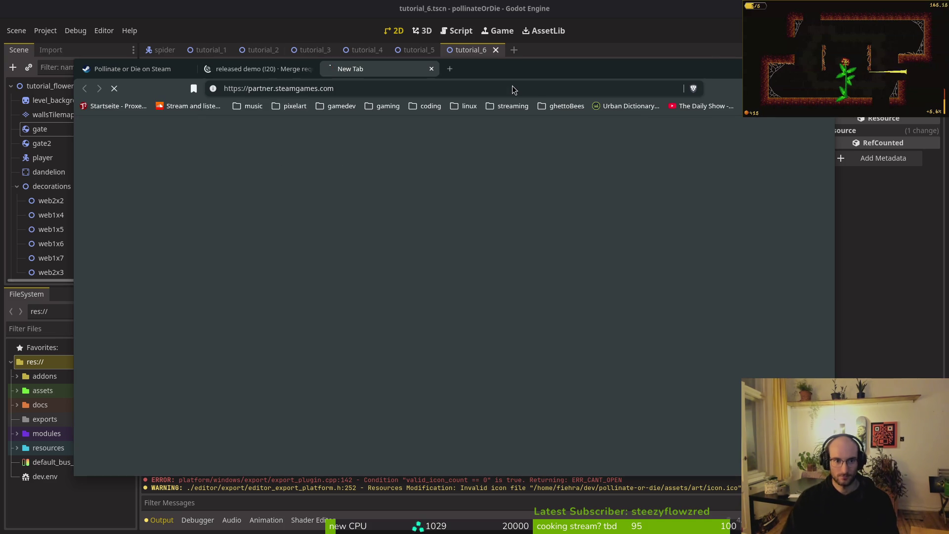
key("Return")
key("ctrl+w")
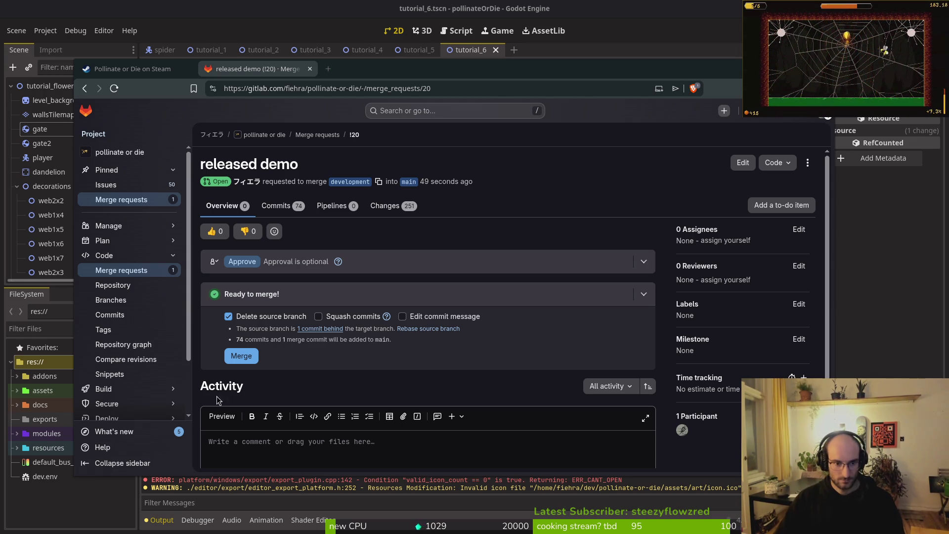
Merge 'released demo' into main and start a new 'development' branch, then close GitLab.
left_click(228, 350)
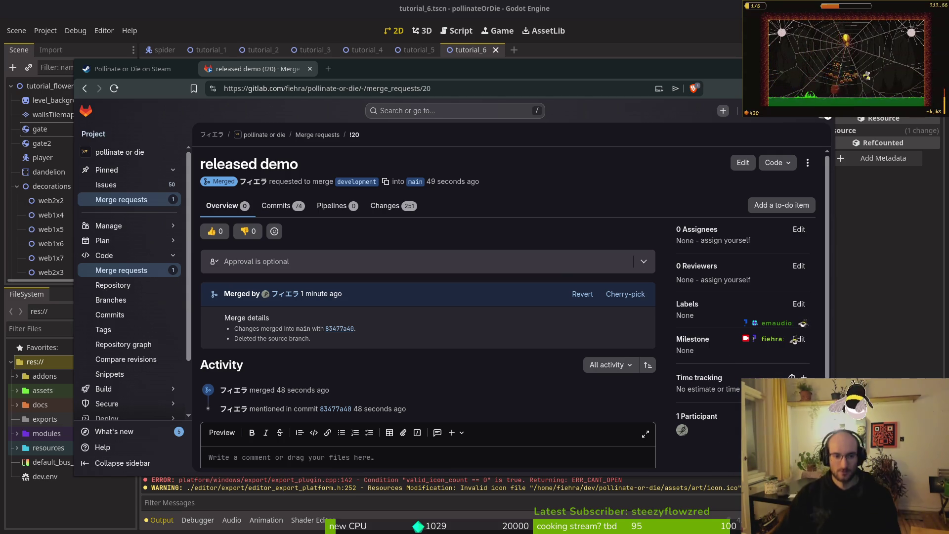
left_click(118, 299)
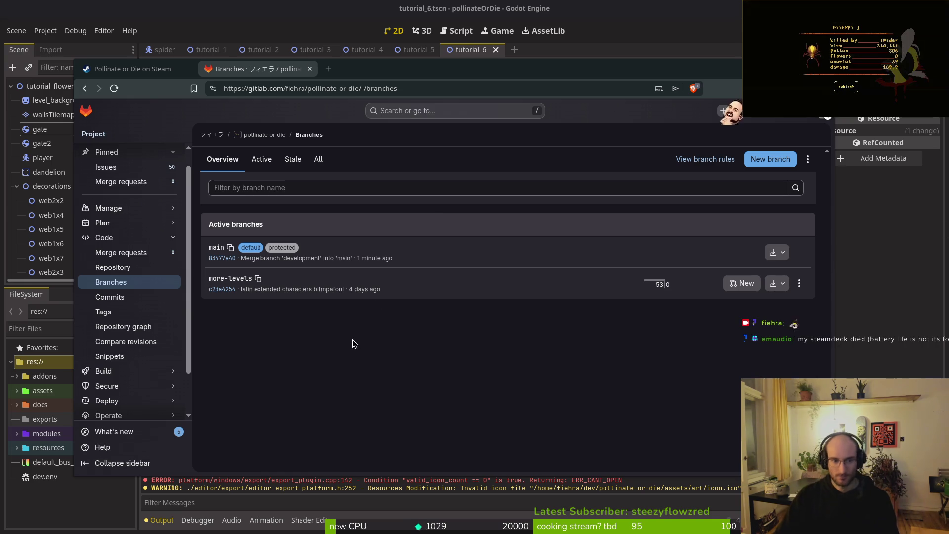
left_click(770, 159)
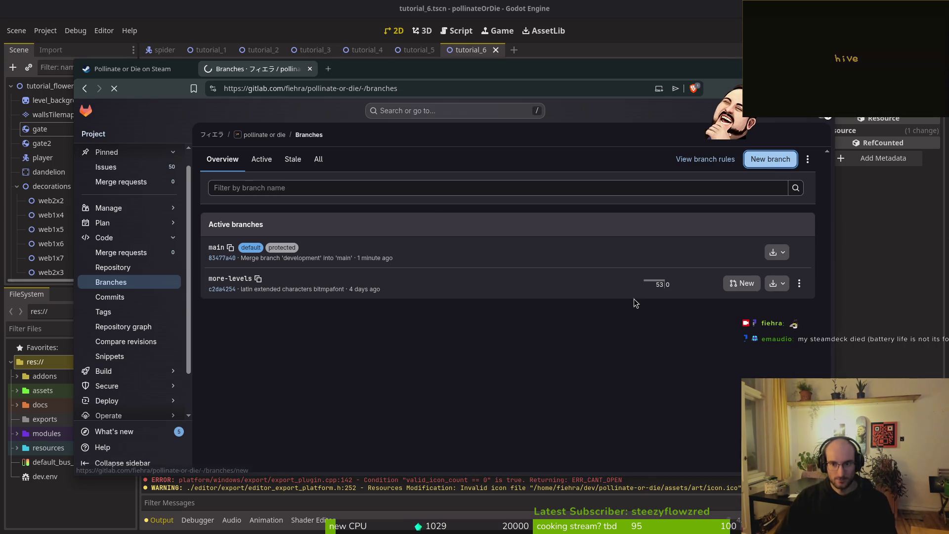
type("deve")
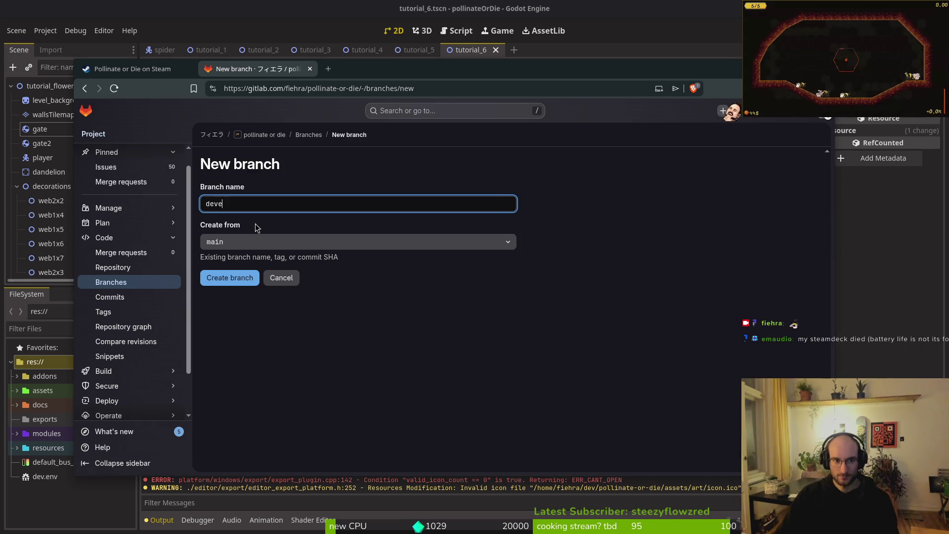
type("lopment")
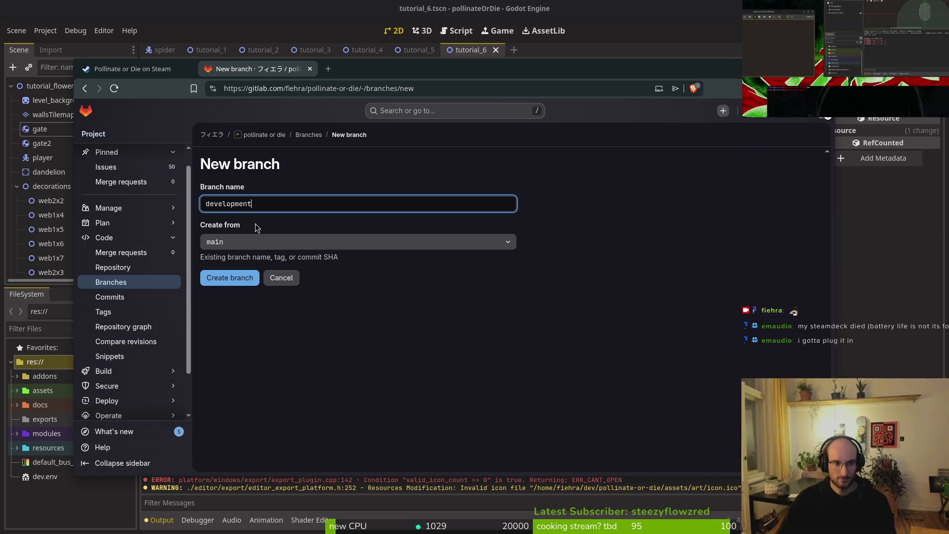
left_click(310, 69)
key("super")
left_click(399, 142)
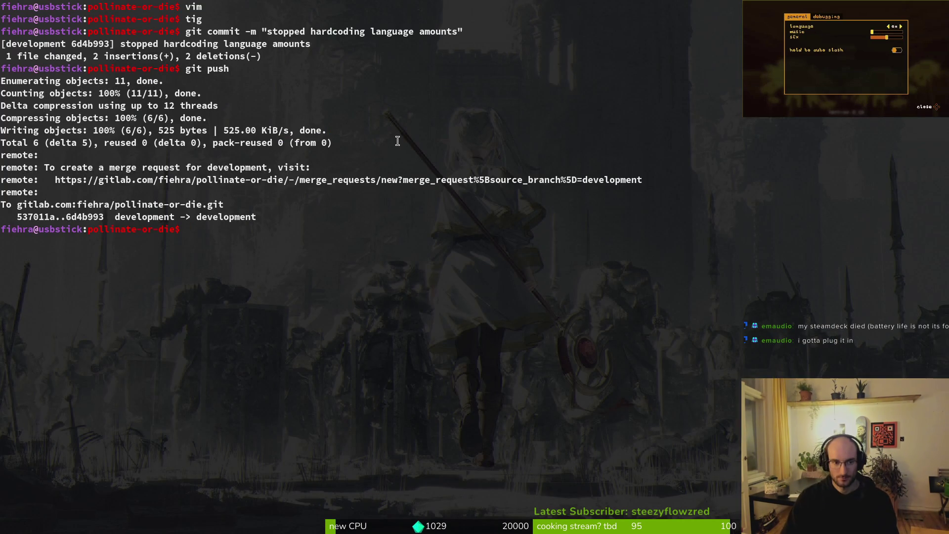
List branches, check out main, confirm it is current, and pull the merged changes.
type("git bran")
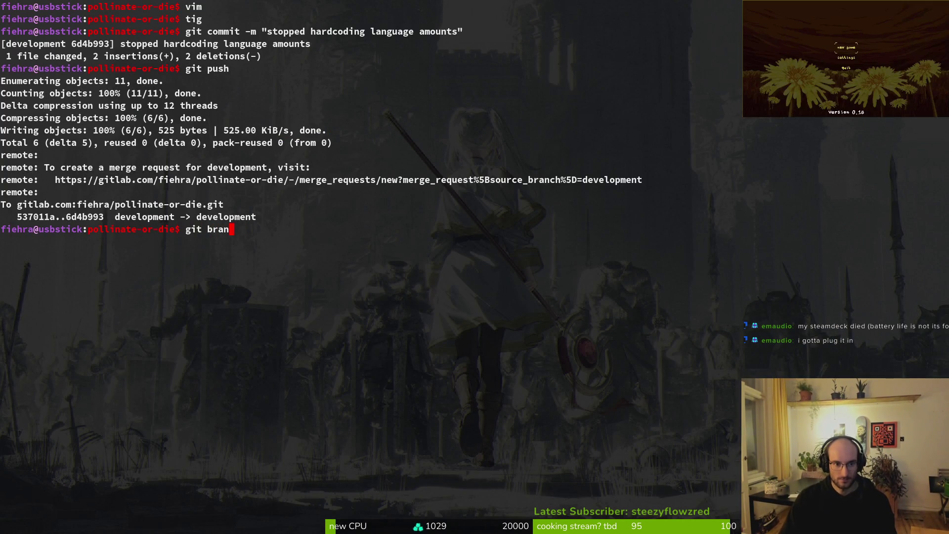
type("ch")
key("Return")
type("git ch")
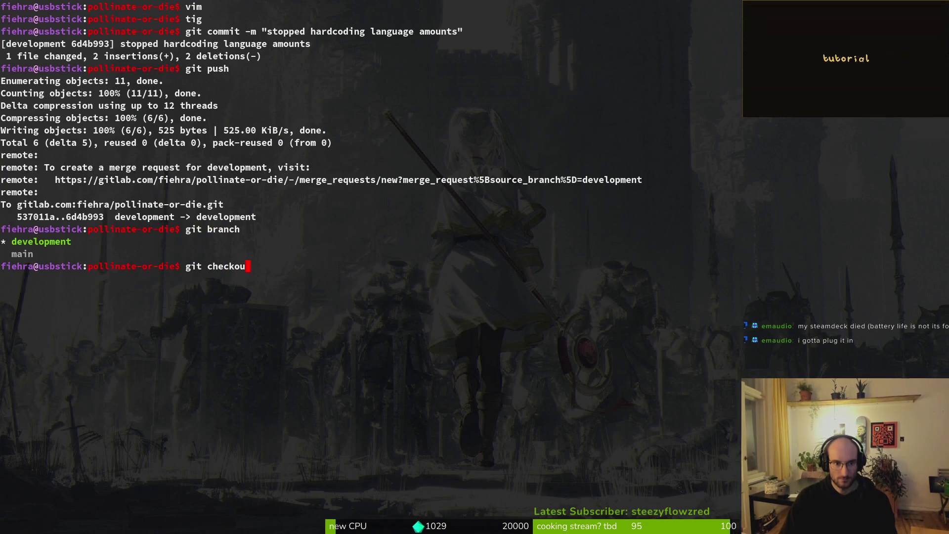
type("in")
key("Return")
type("git ")
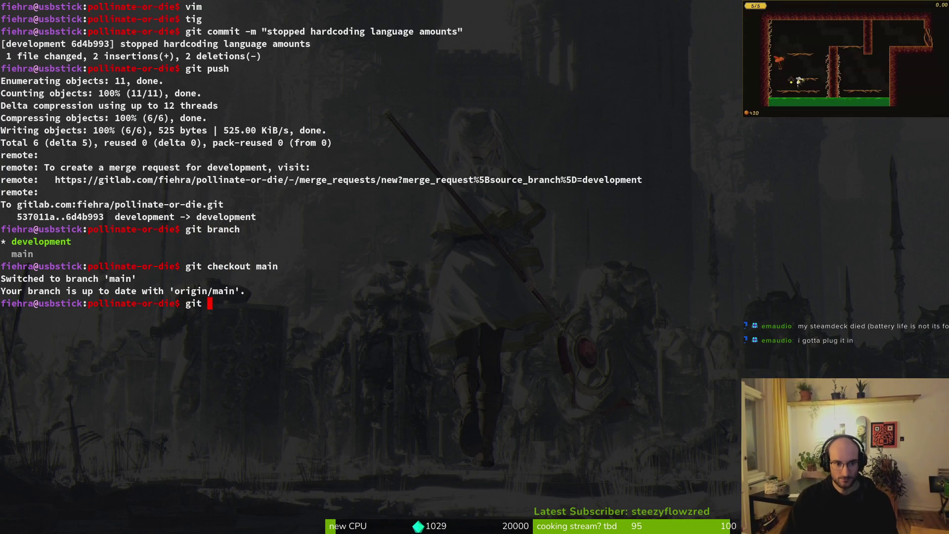
type("branch")
key("Return")
type("git pull")
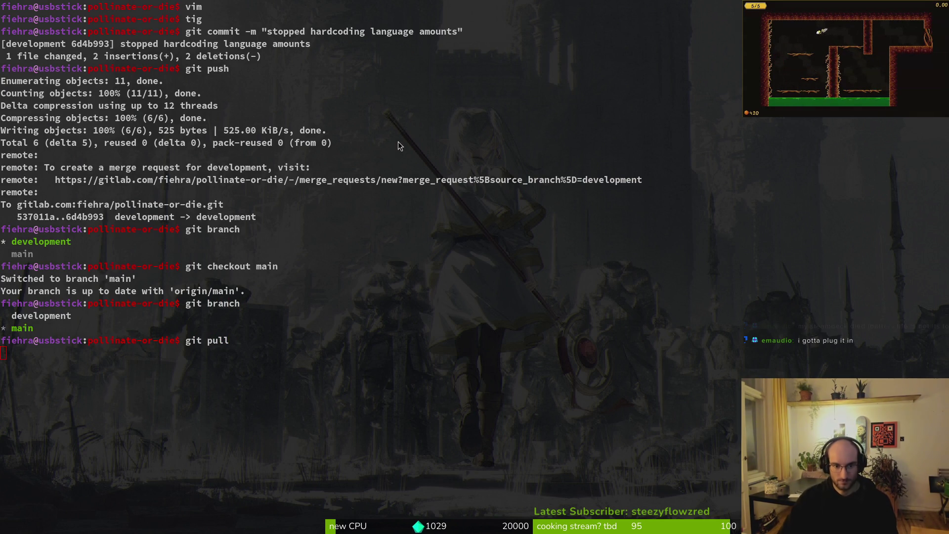
Reload the modified files from disk in Godot and clear the terminal.
key("alt+Tab")
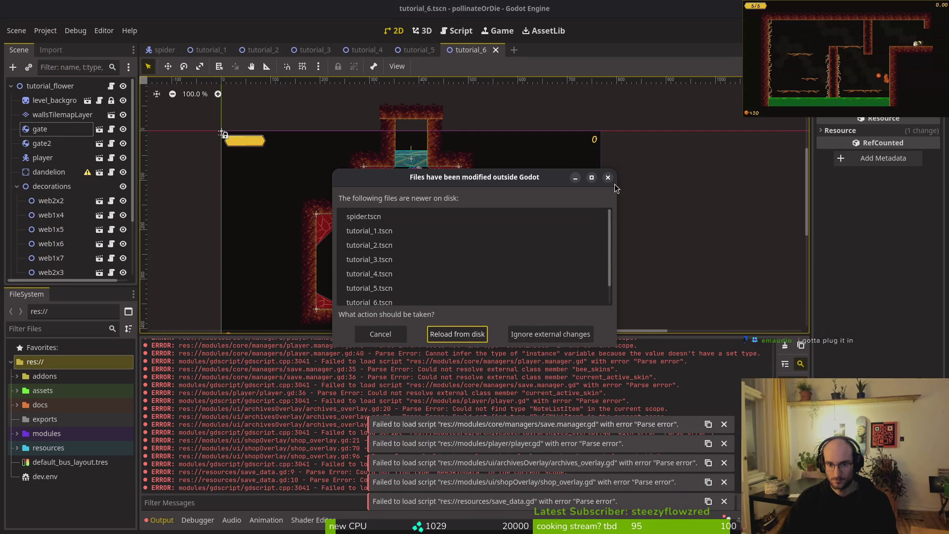
left_click(457, 334)
key("alt+Tab")
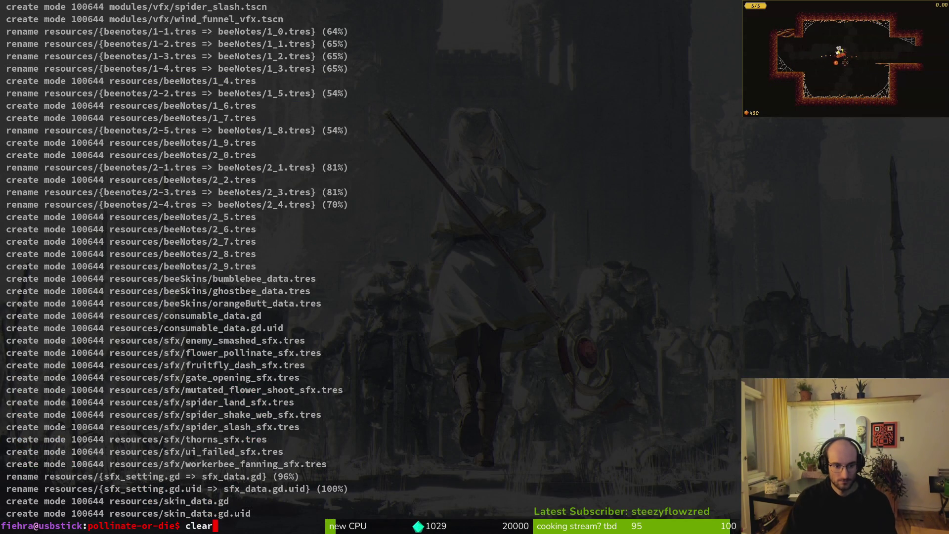
key("Return")
key("alt+Tab")
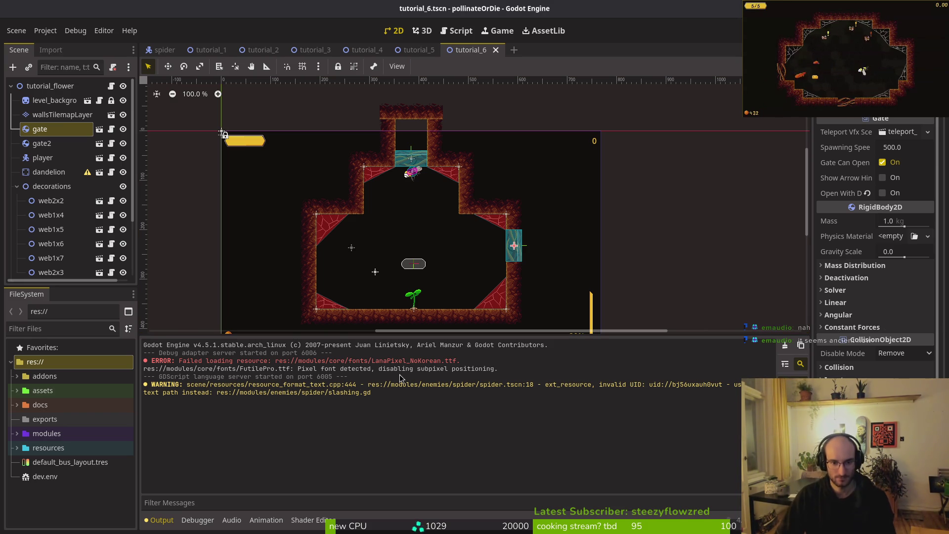
Run the game with F5, stop it with F8, and switch to the terminal.
key("F5")
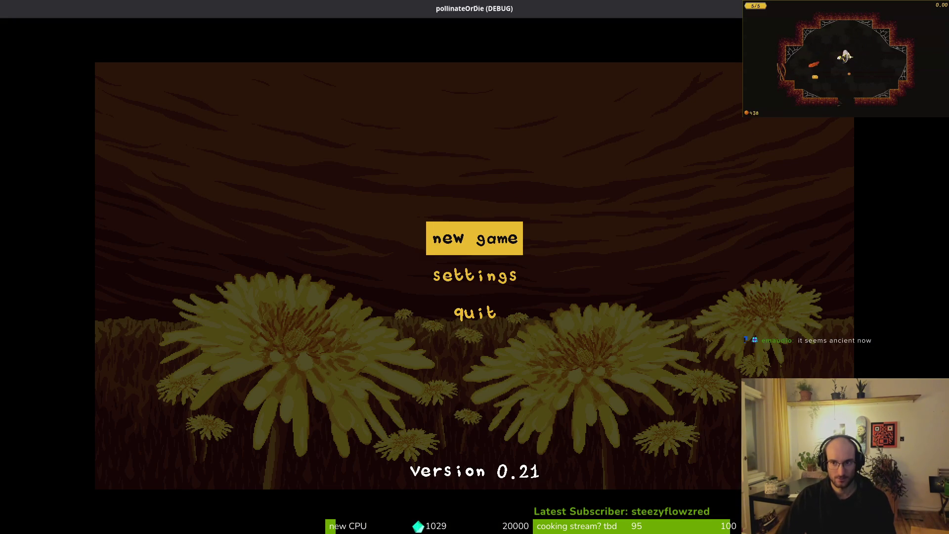
key("F8")
key("super")
left_click(526, 322)
key("Escape")
Open the project with 'vim .' and grep it for 'futile', browsing the results.
type("vim .")
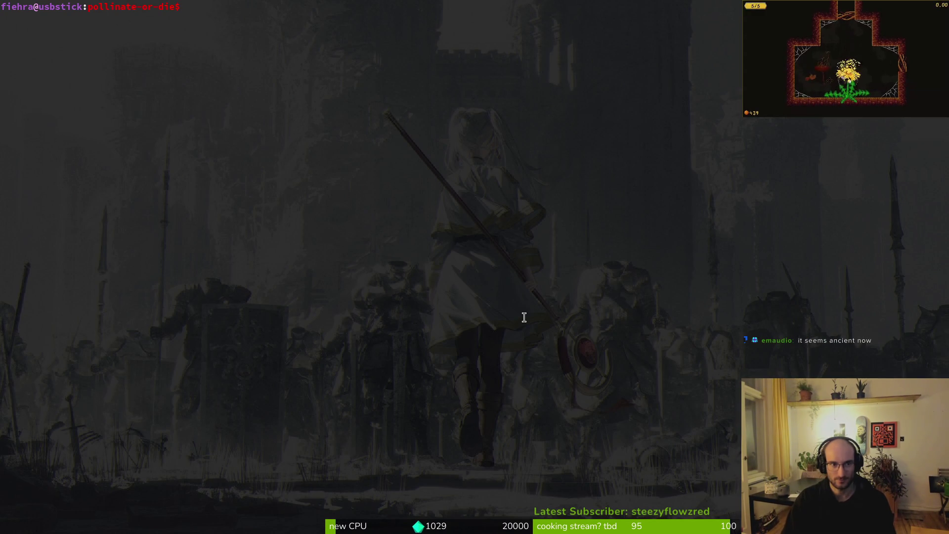
key("Return")
key("space")
type("psf")
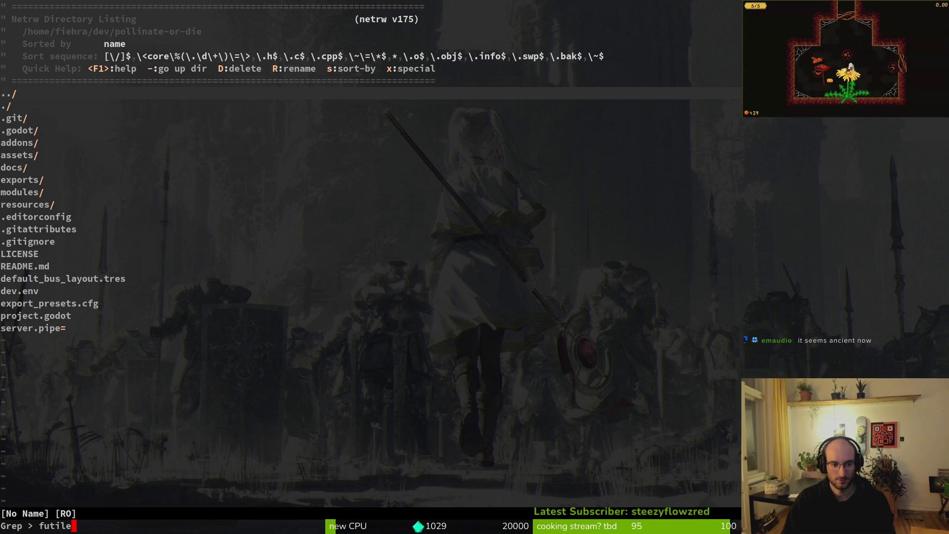
type("e")
key("Return")
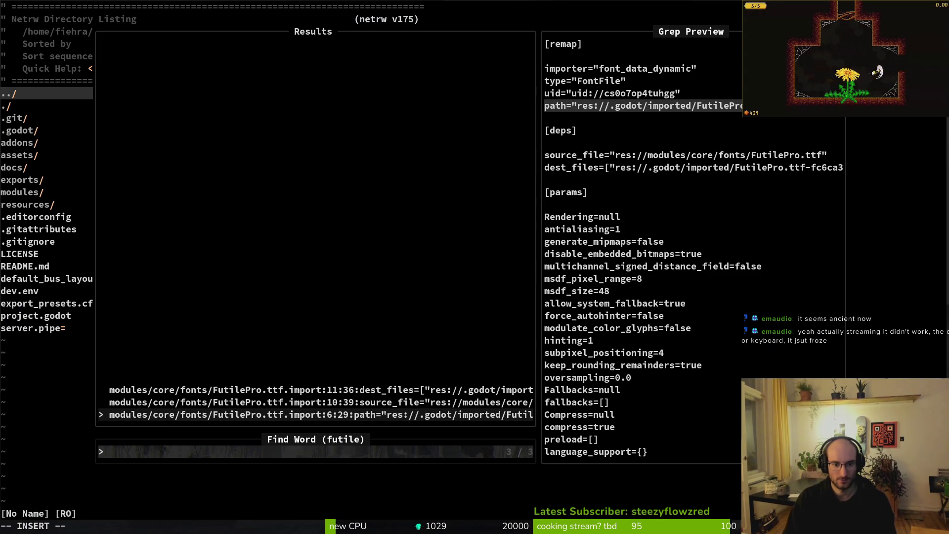
key("Up")
key("Up")
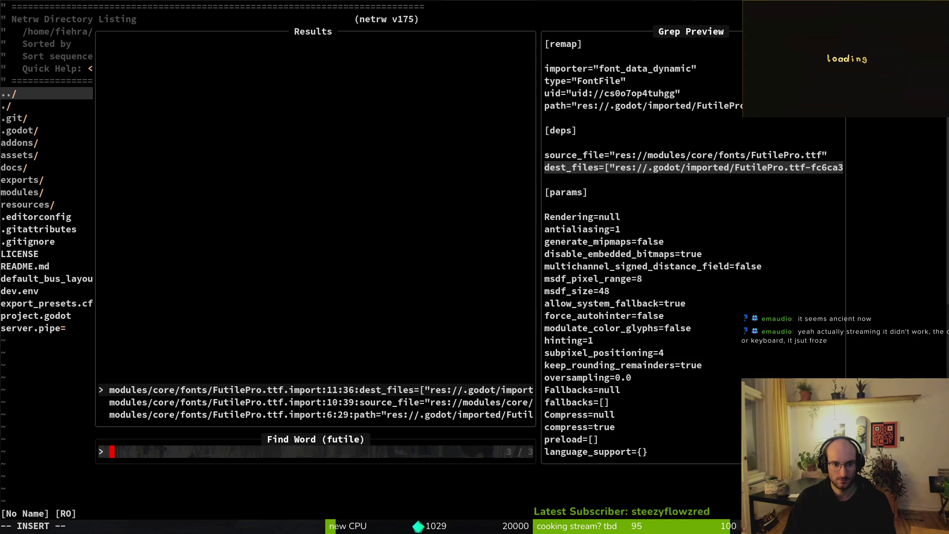
key("Down")
key("Down")
key("Escape")
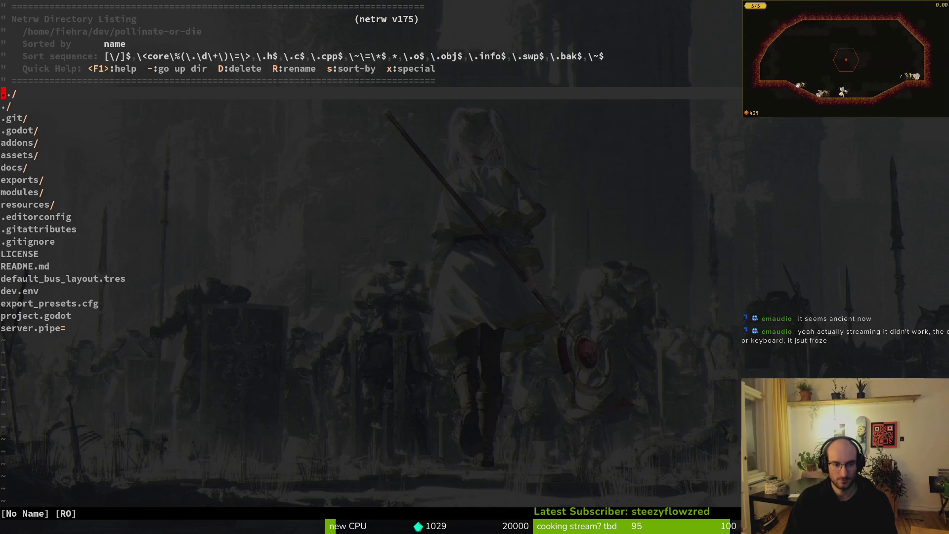
key("j")
key("j")
key("j")
key("alt+Tab")
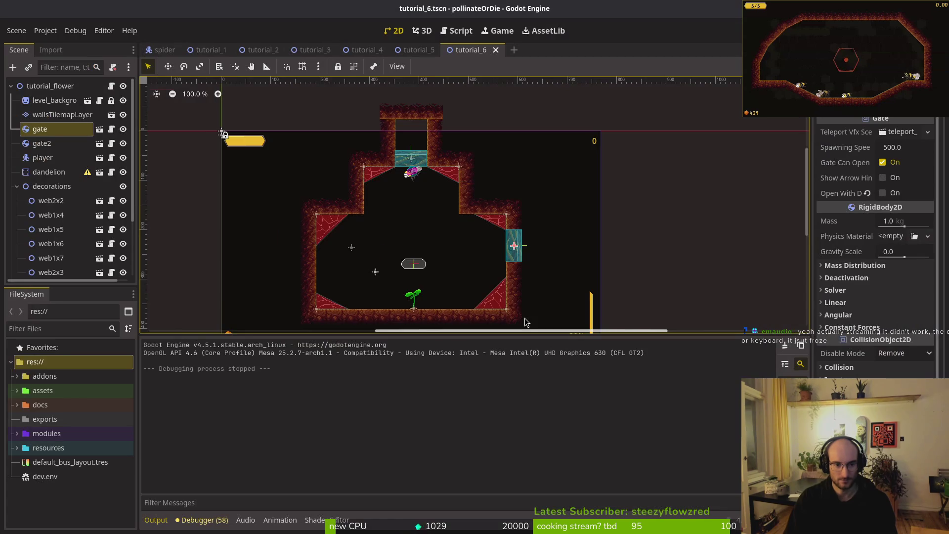
Trash FutilePro.ttf and FutilePro.ttf.import from pollinate-or-die/modules/core/fonts.
key("super")
type("files")
key("Return")
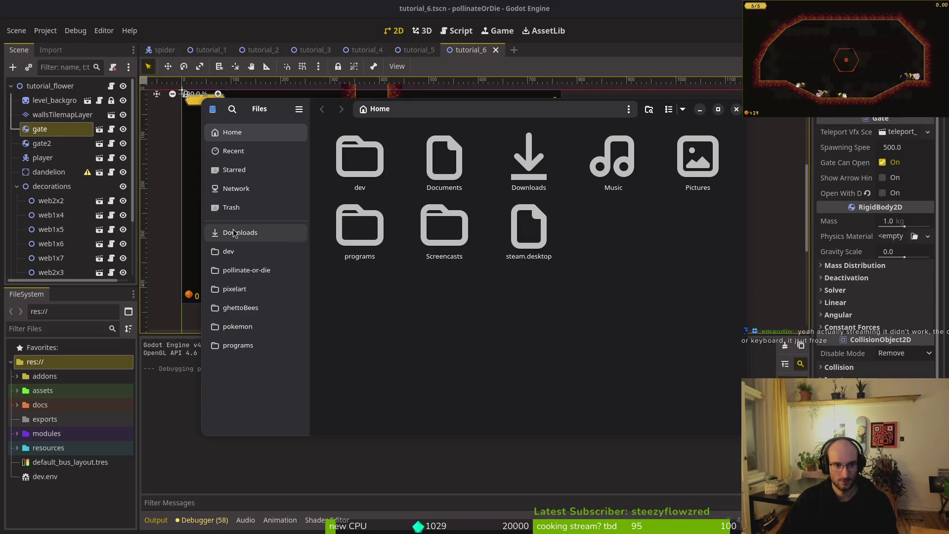
left_click(247, 270)
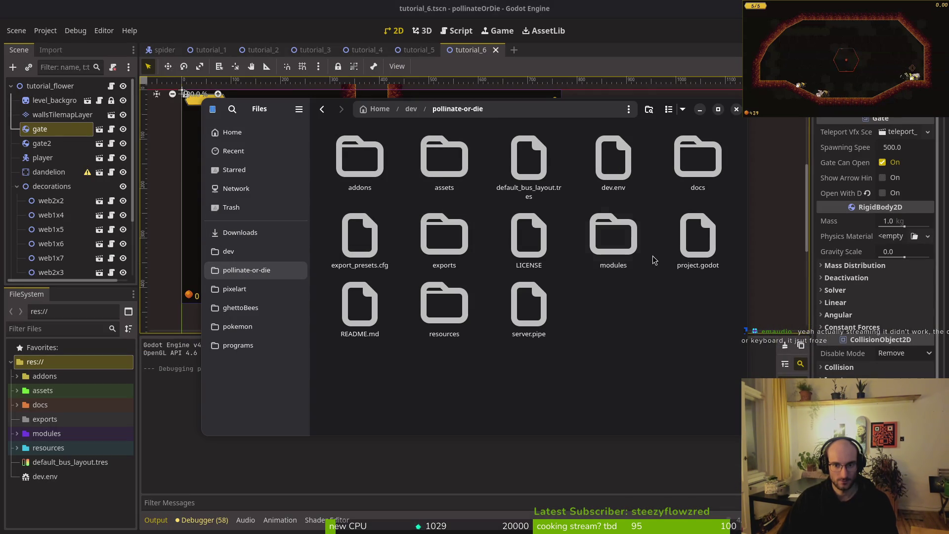
double_click(612, 237)
double_click(346, 163)
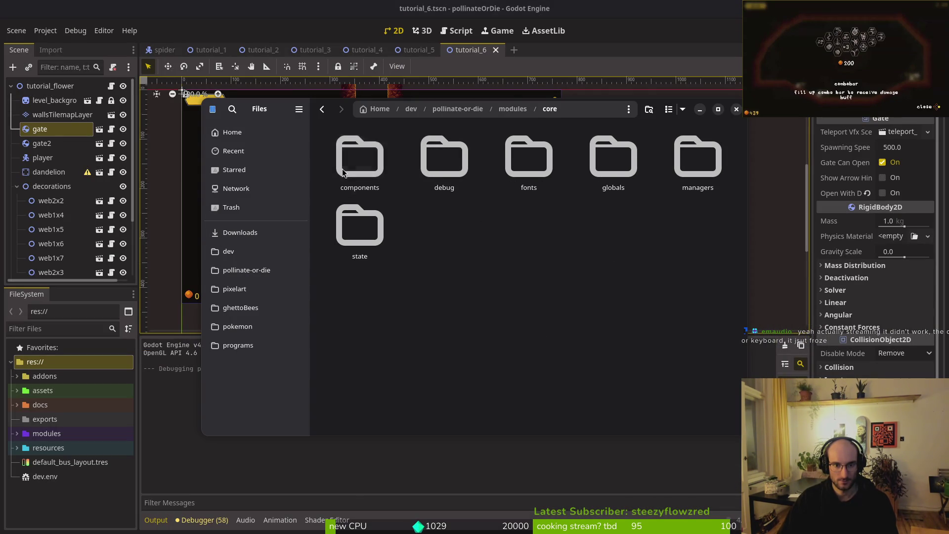
double_click(516, 158)
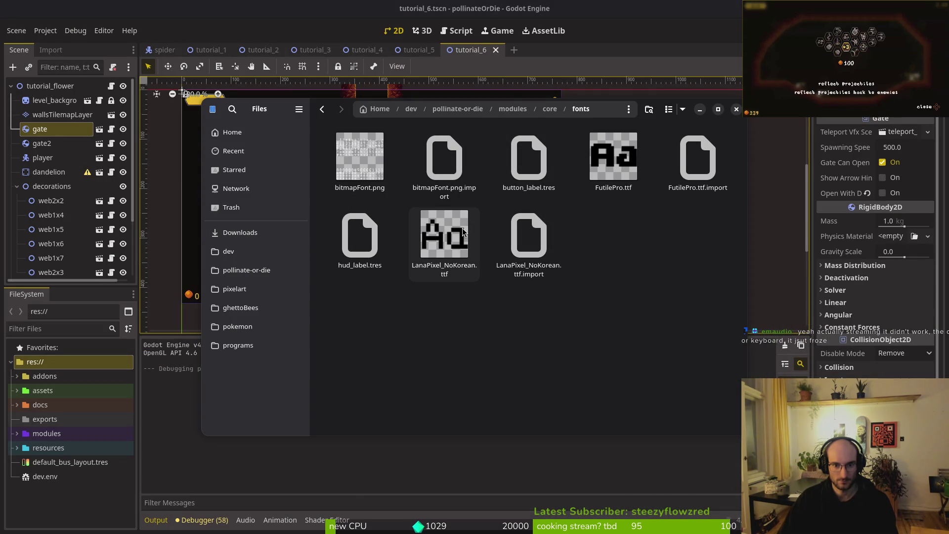
left_click(611, 163)
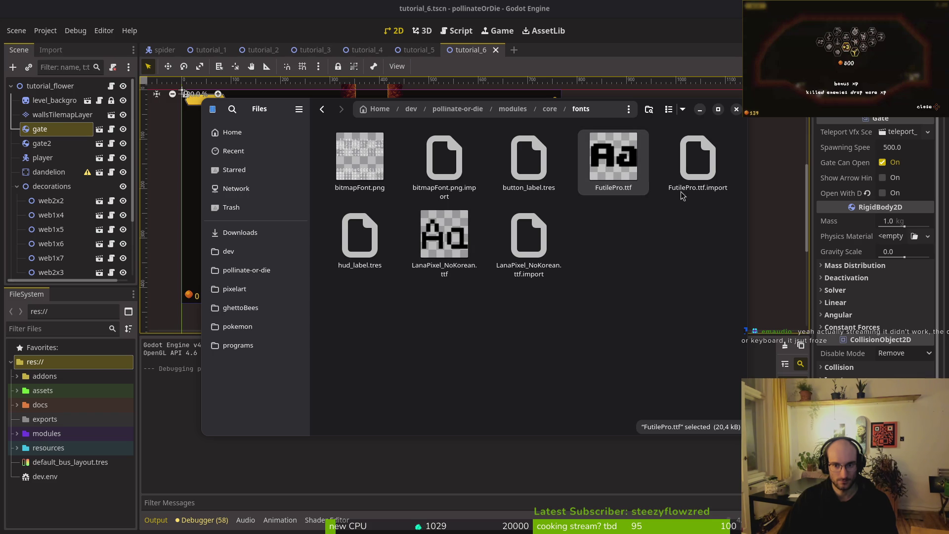
left_click(697, 158, "ctrl")
key("Delete")
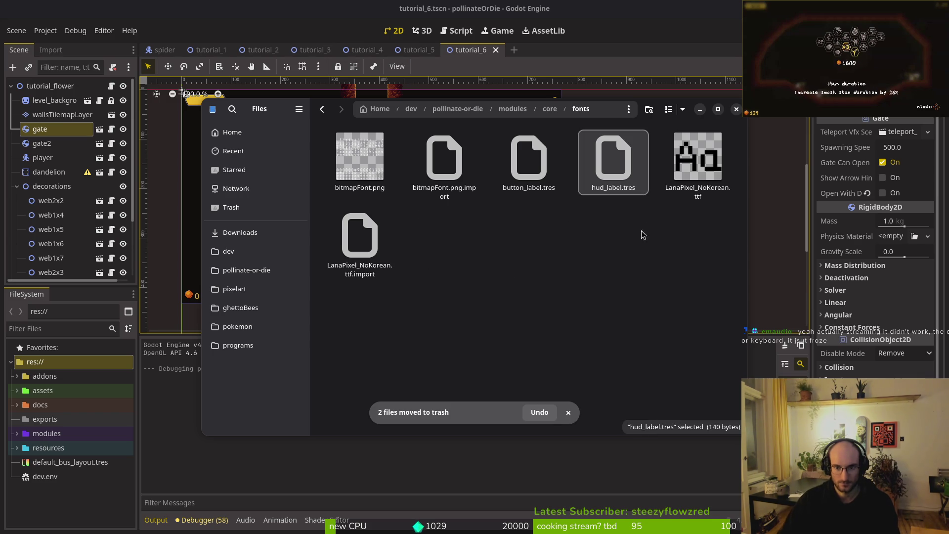
key("ctrl+w")
Save with :w and quit vim with :q back to the shell.
key("super+1")
type(":w")
key("Return")
type(":q")
key("Return")
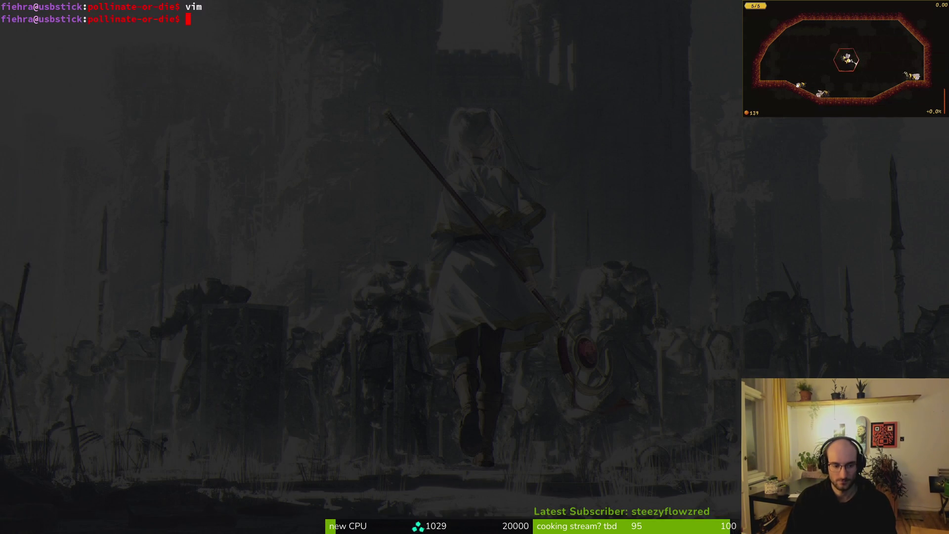
Test-run the game, close it, and collapse the decorations and hints nodes.
key("ctrl+d")
key("F5")
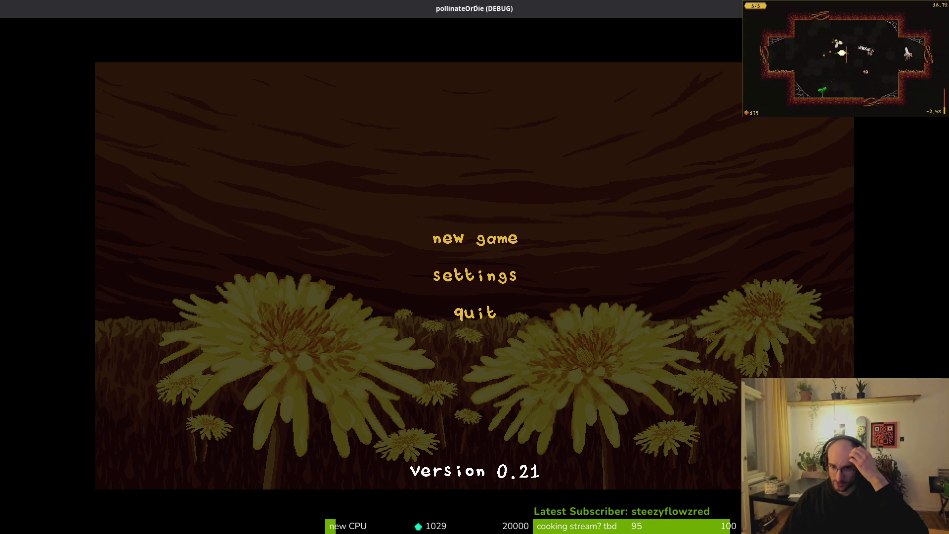
key("alt+F4")
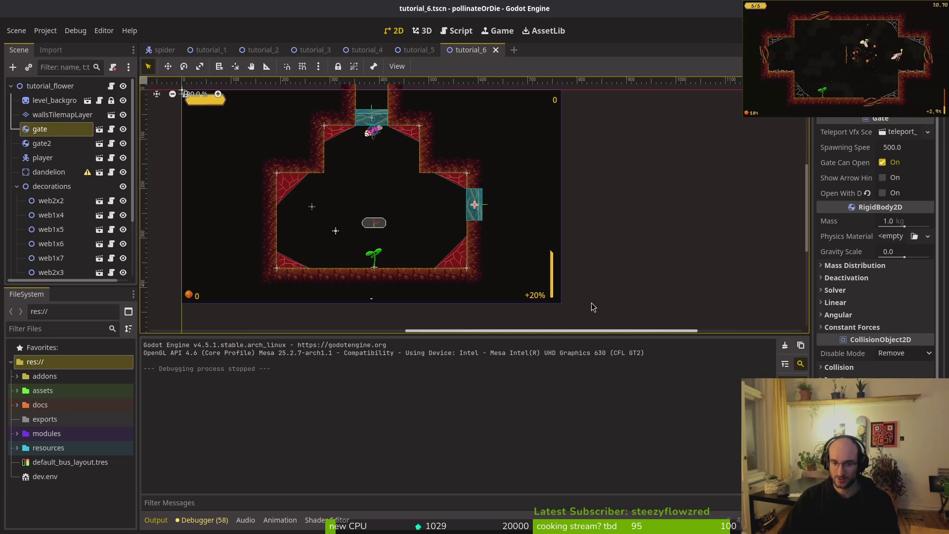
left_click(17, 187)
left_click(17, 201)
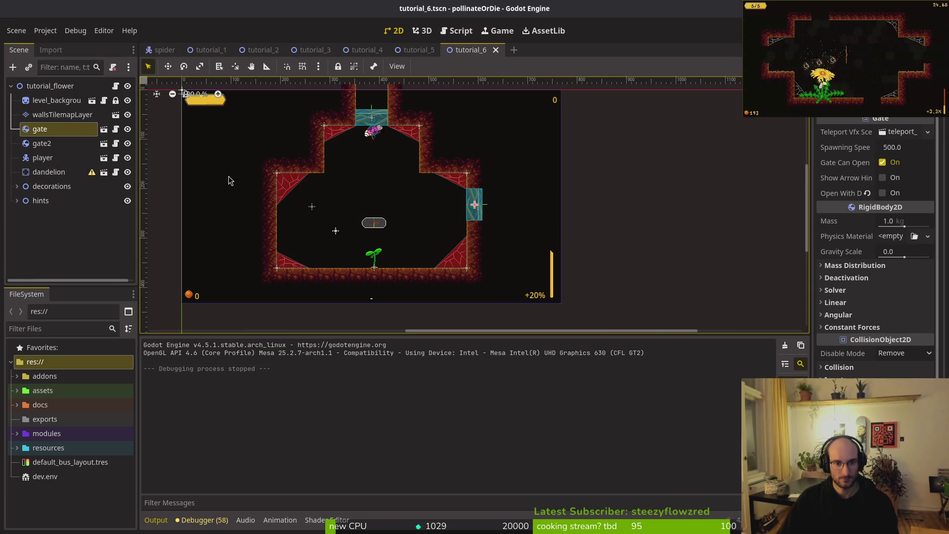
Start a new game and fly the bee out of the first level, attacking flies for pollen.
key("F5")
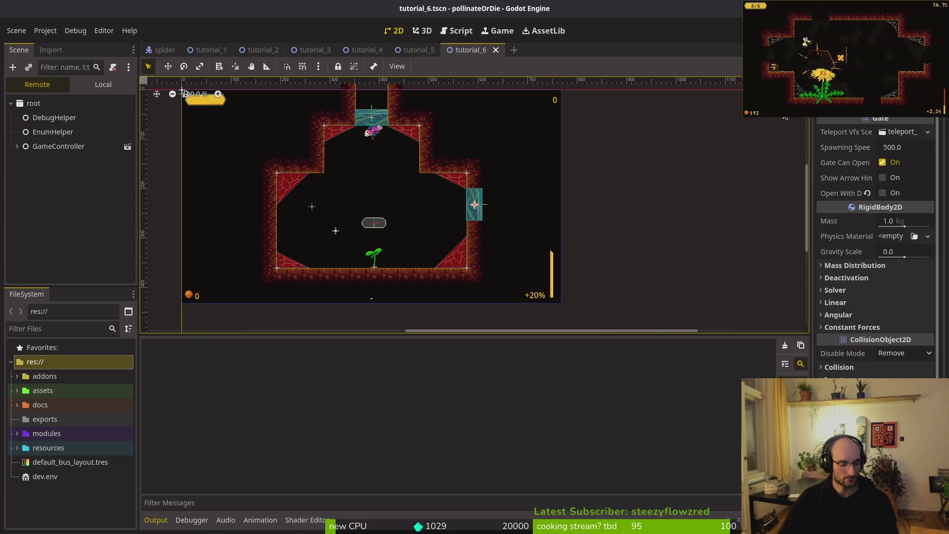
key("Return")
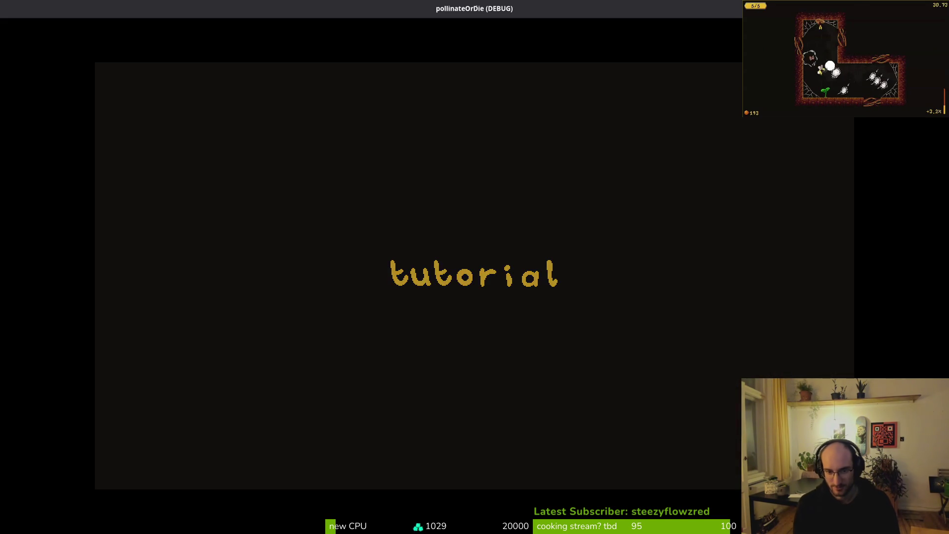
key("Up")
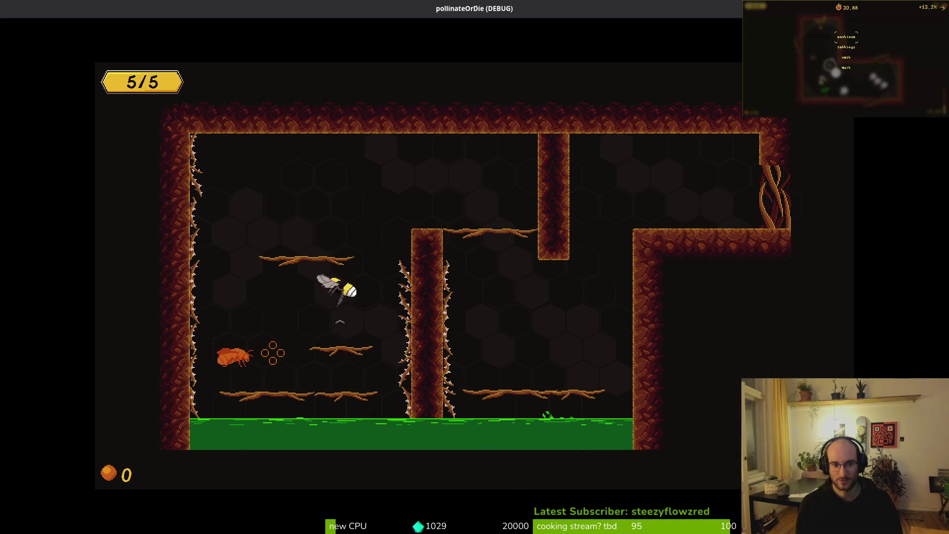
key("Right")
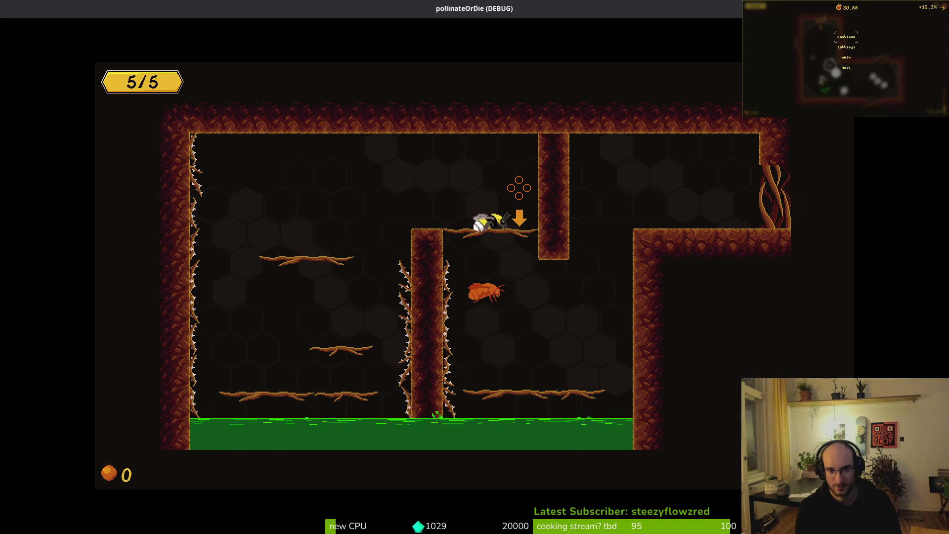
key("Up")
key("Right")
key("Right")
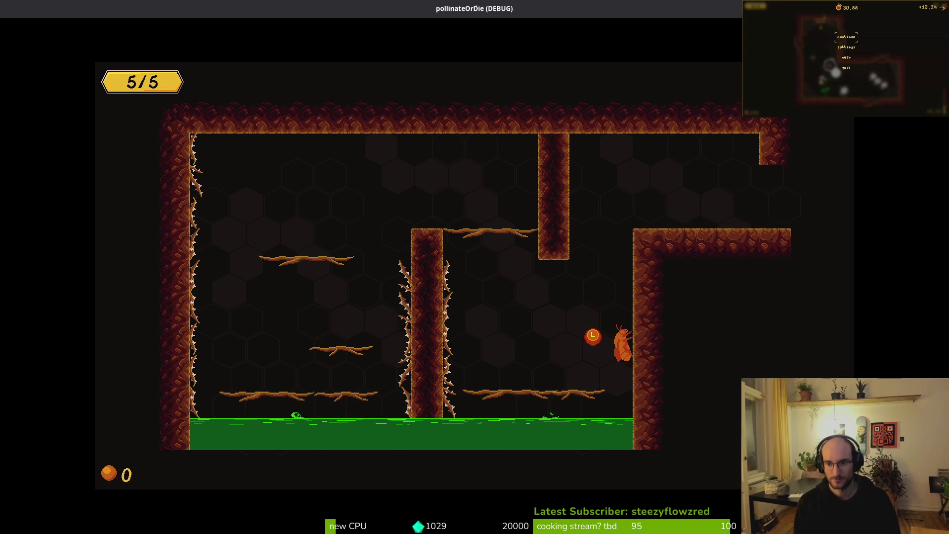
key("Right")
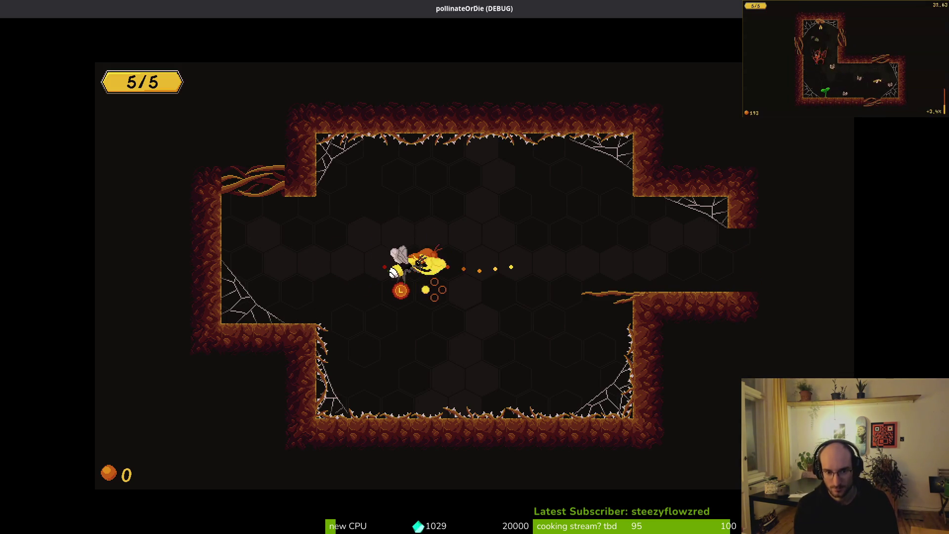
key("Right")
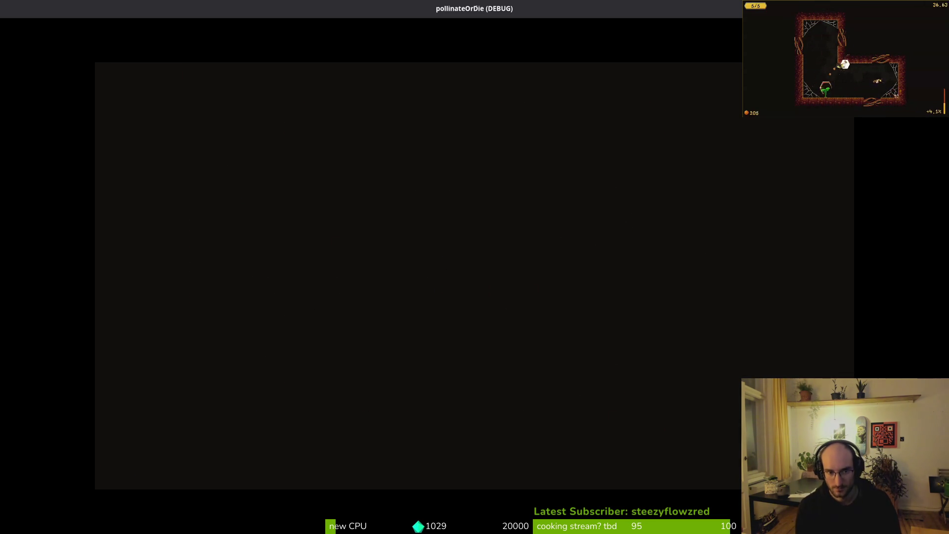
key("Right")
key("Right")
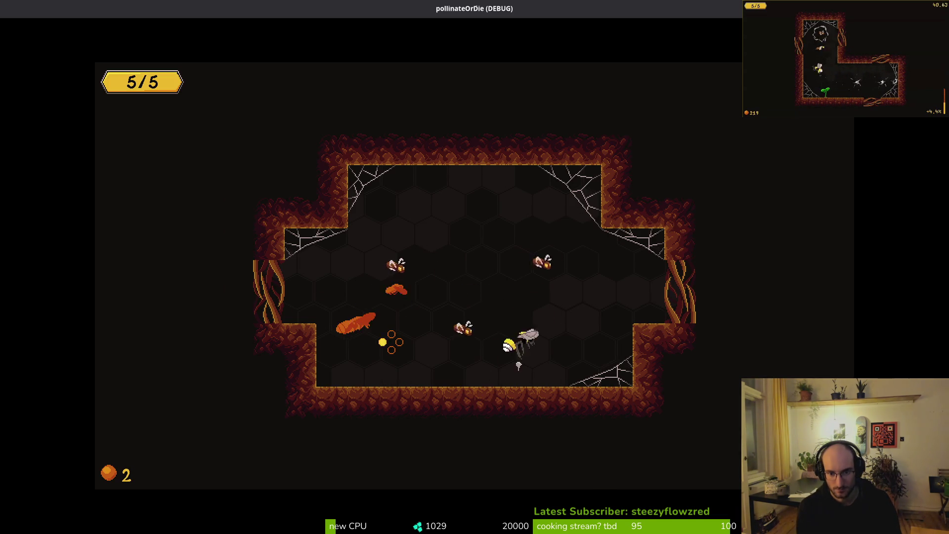
key("Left")
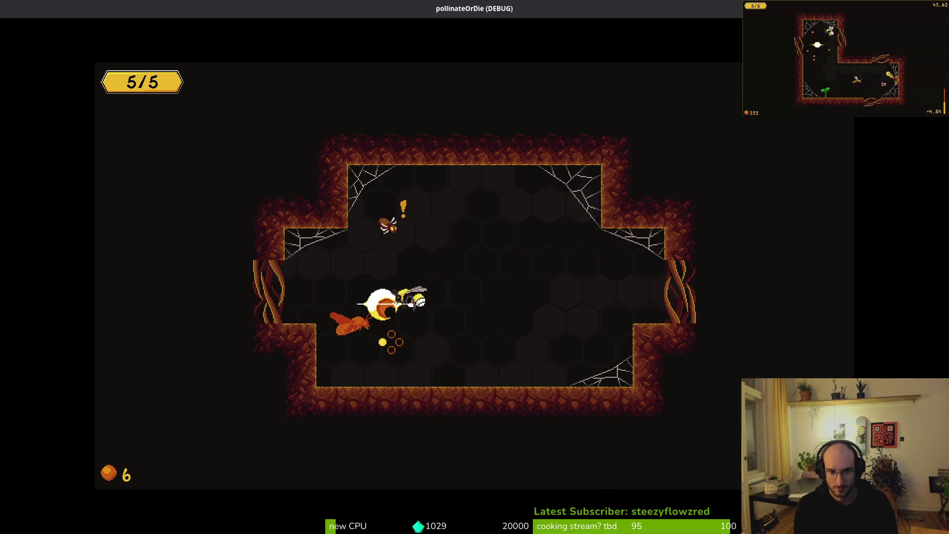
key("Right")
key("Right")
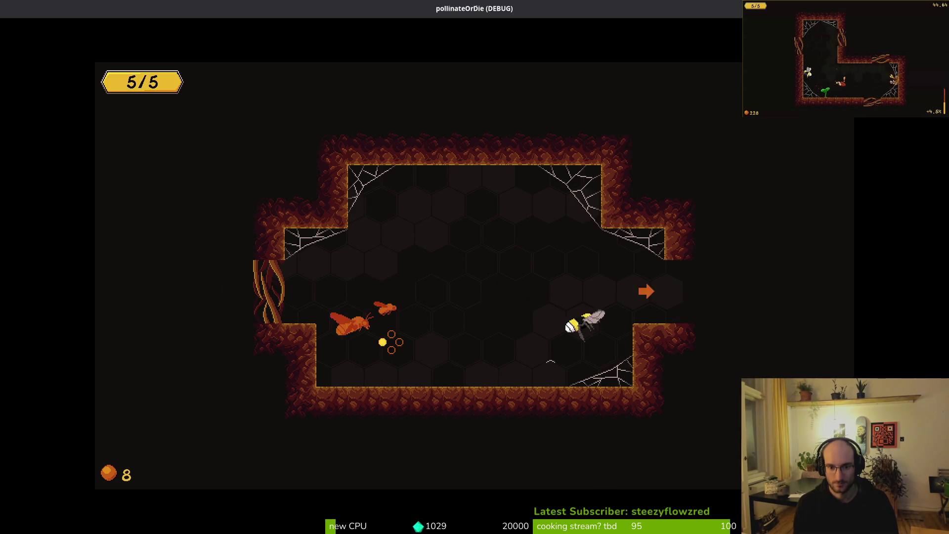
key("Right")
key("Right")
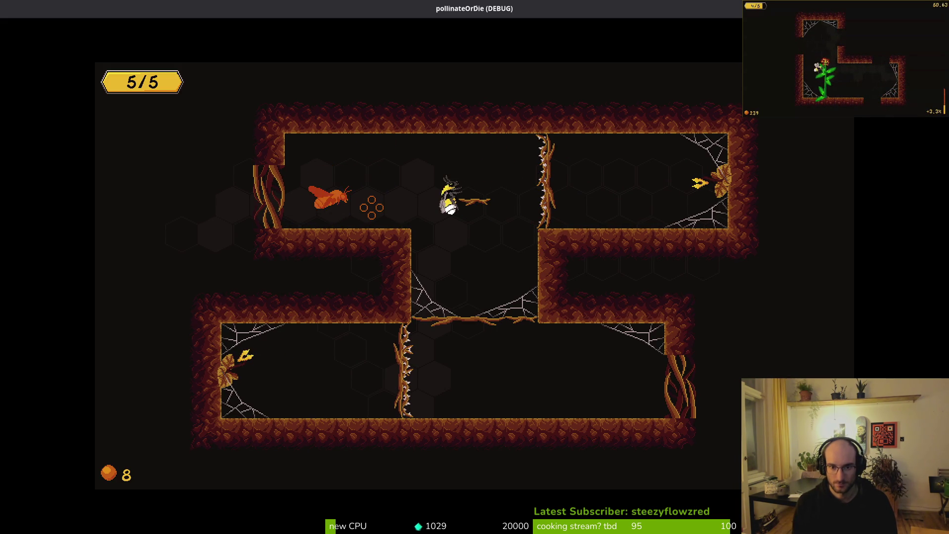
Fly through the lower corridor and web room, exit right, then close the game.
key("Right")
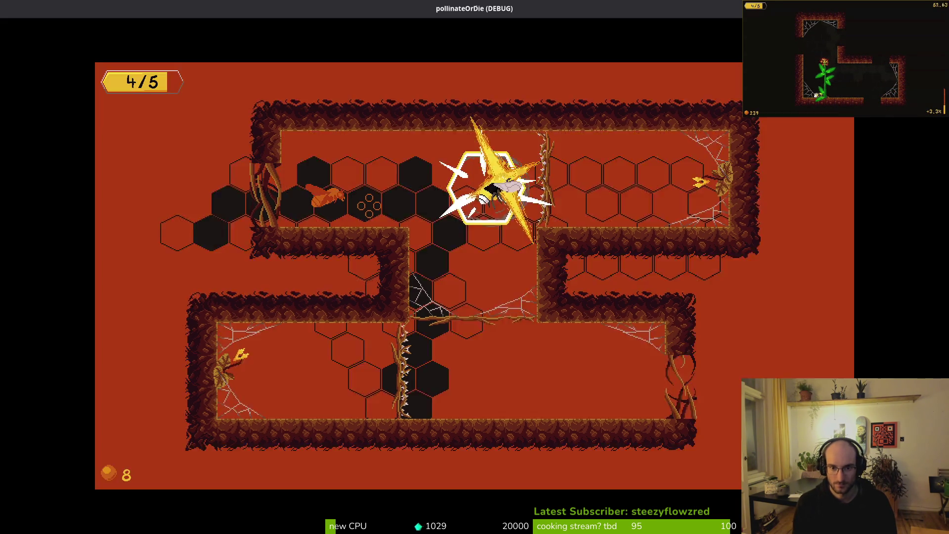
key("Down")
key("Right")
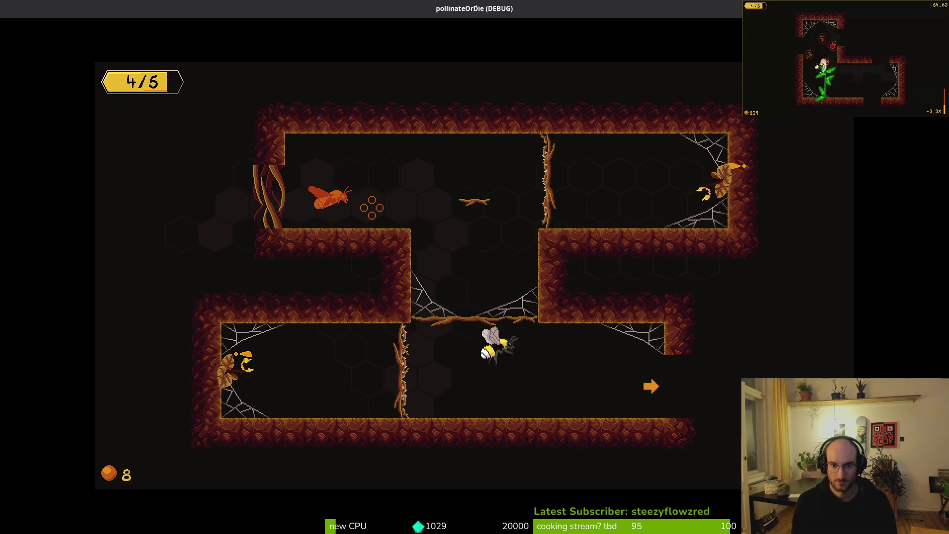
key("Right")
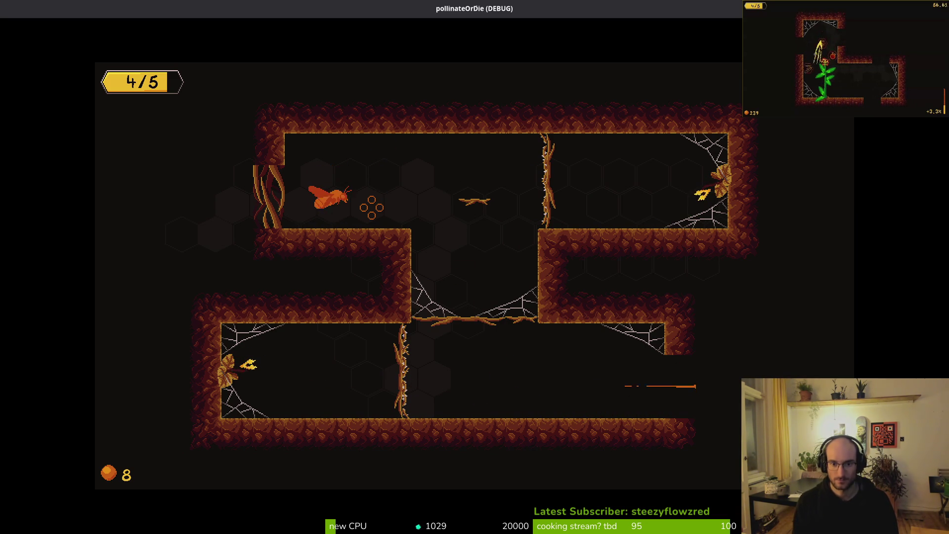
key("Right")
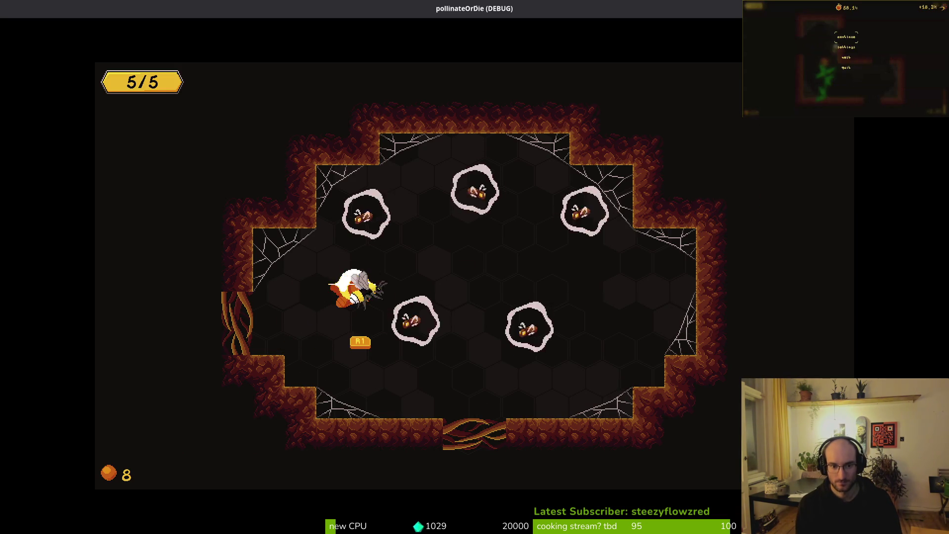
key("Left")
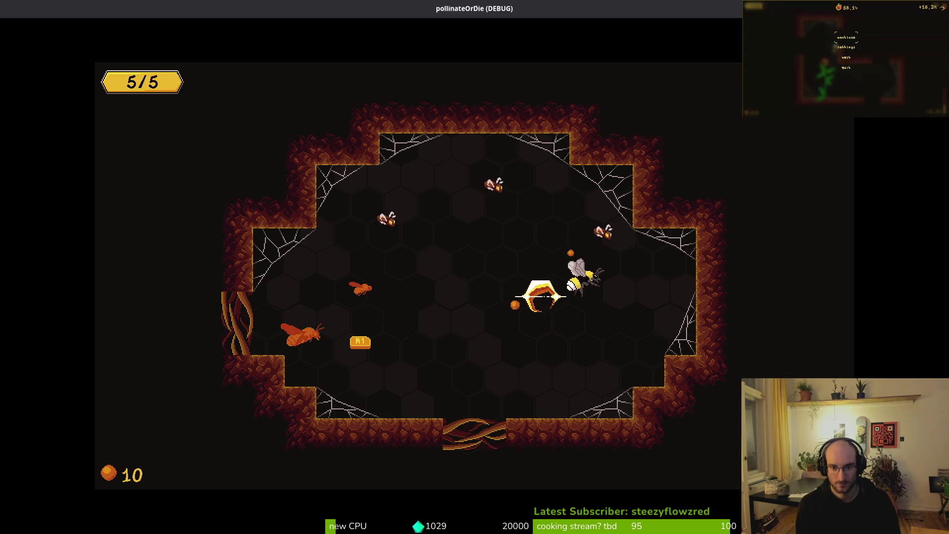
key("Right")
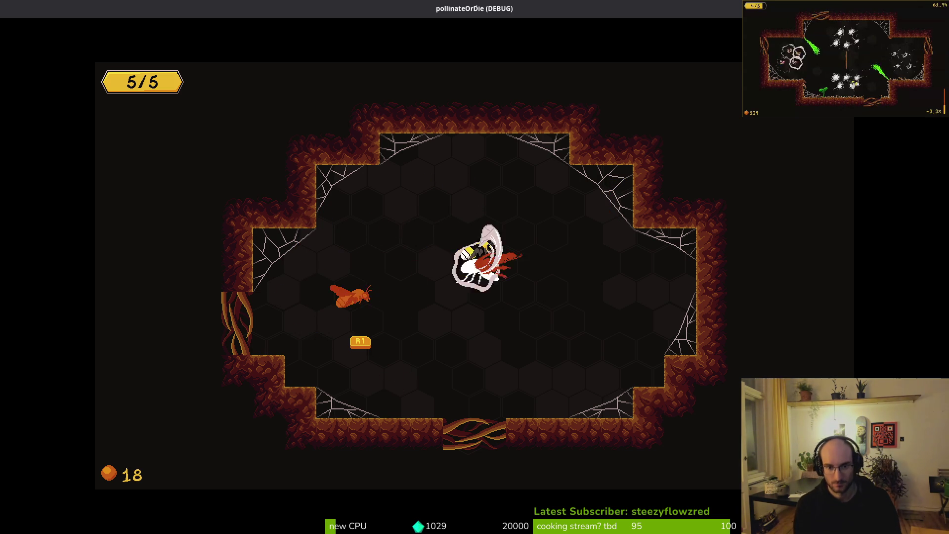
key("Down")
key("Down")
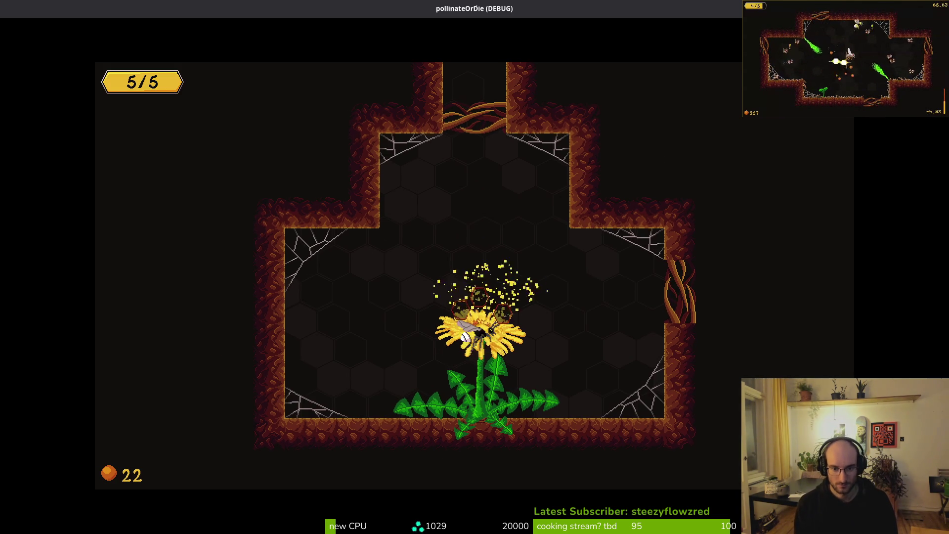
key("Right")
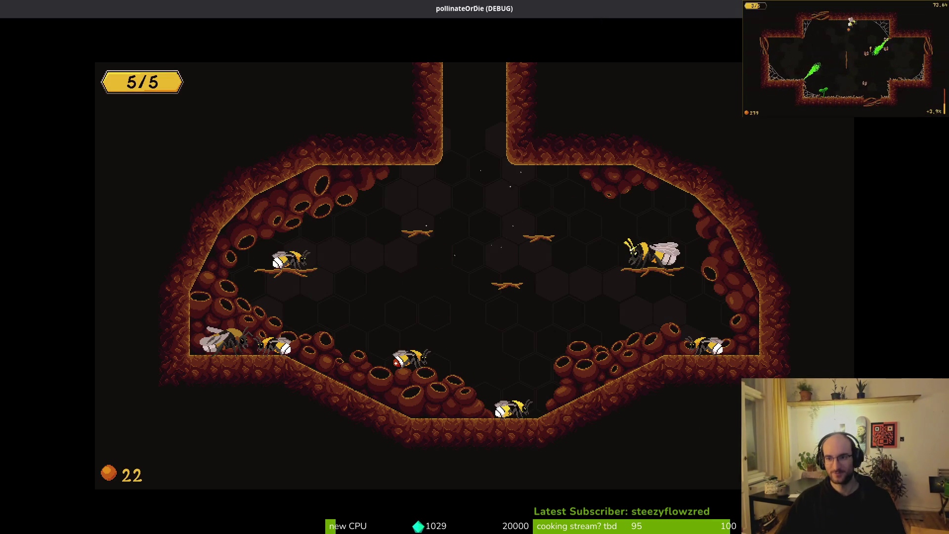
key("alt+F4")
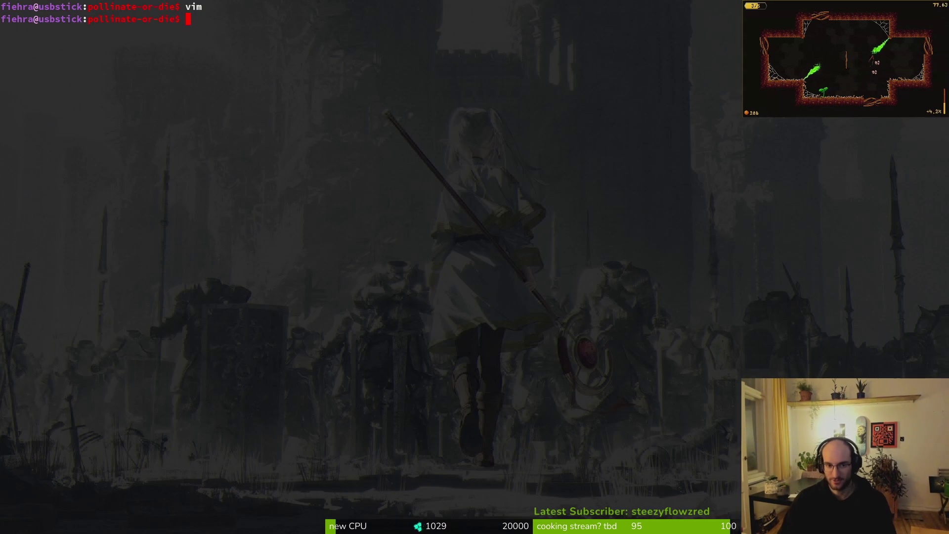
Launch vim, find and open tutorial_6.gd with 'tut6', save it, and quit.
type("vim")
key("Return")
key("space")
key("f")
key("f")
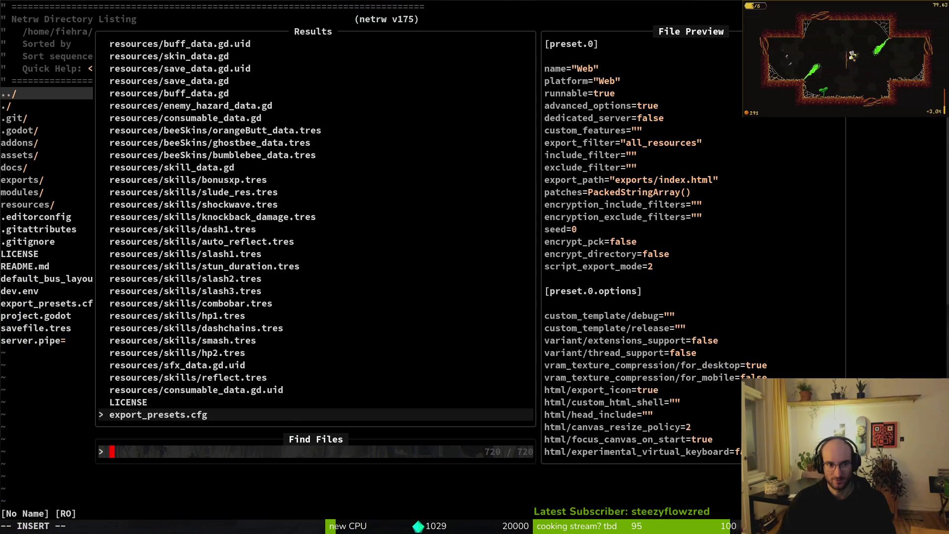
type("tut6")
key("Return")
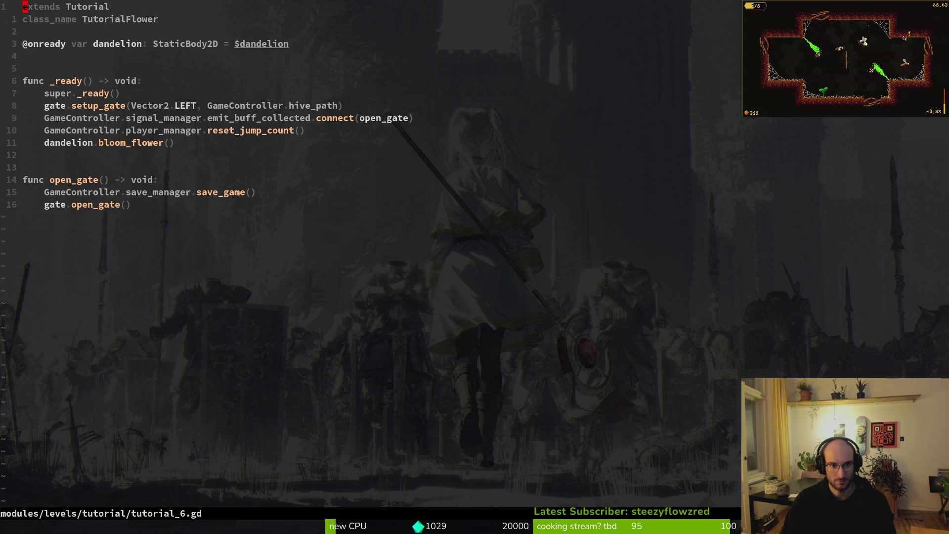
type("write")
key("Return")
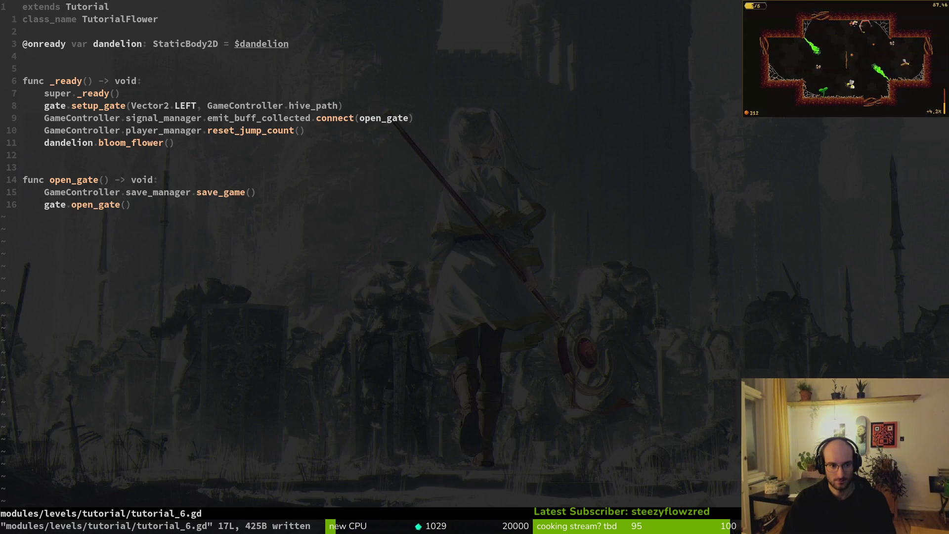
type(":wq")
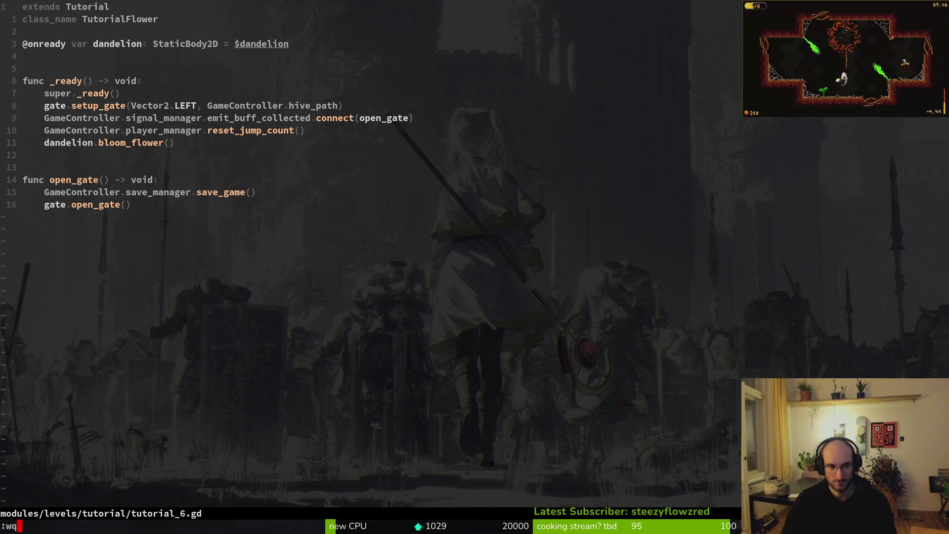
key("Return")
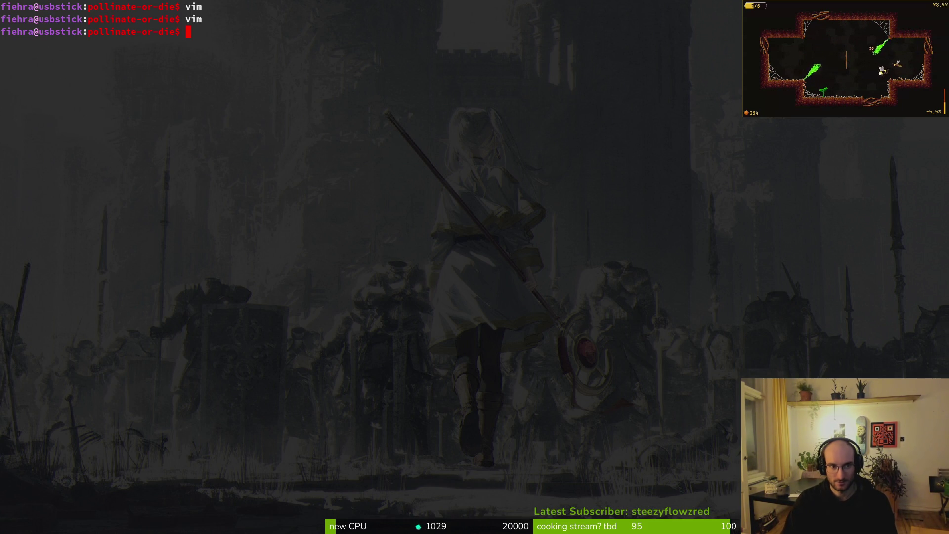
Fix the misspelled 'clea' to 'clear' and clear the terminal screen.
type("clea")
key("Return")
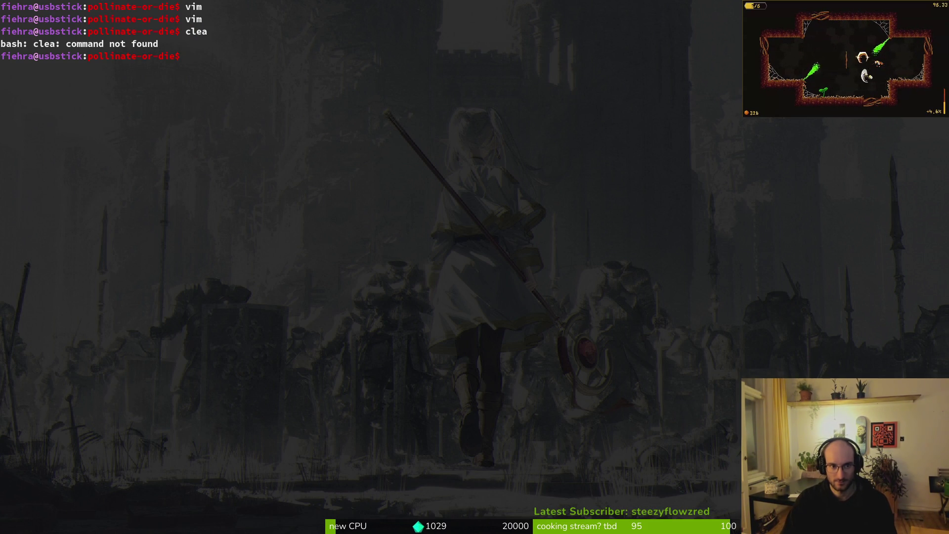
type("r")
key("Return")
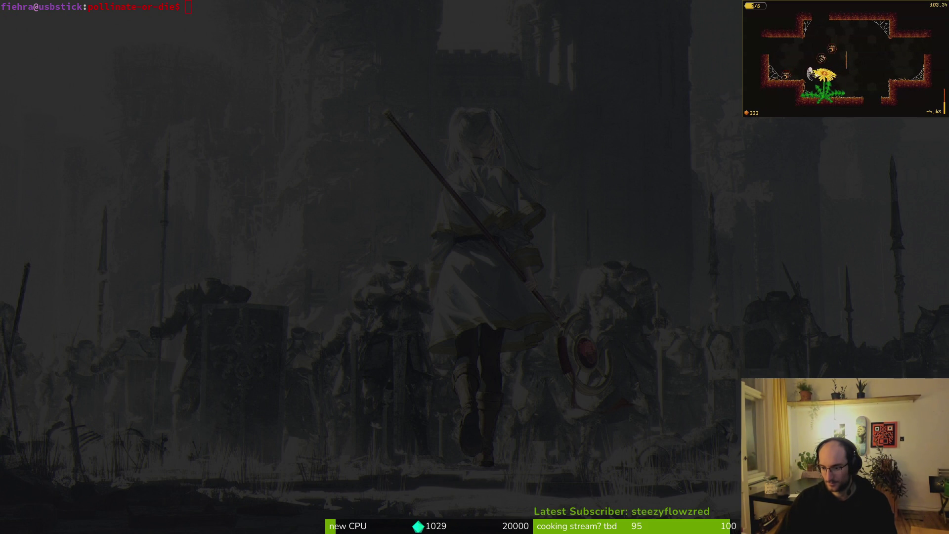
Pause and resume the running game, then drag the browser window up.
key("Escape")
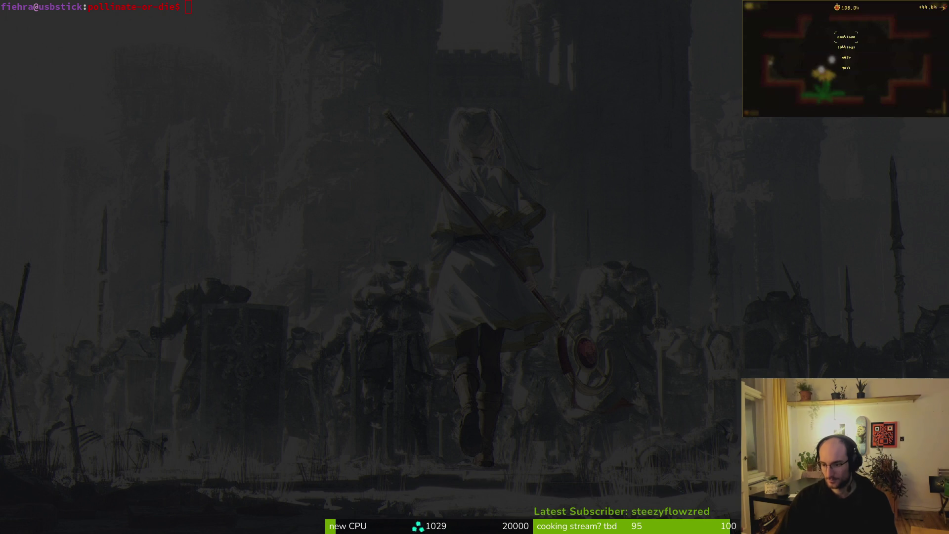
key("Escape")
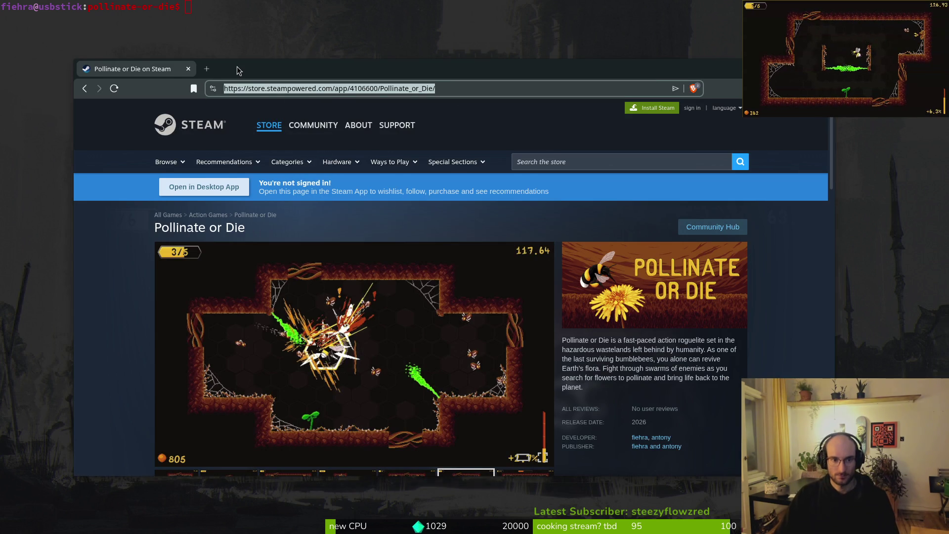
left_click_drag(236, 70, 234, 33)
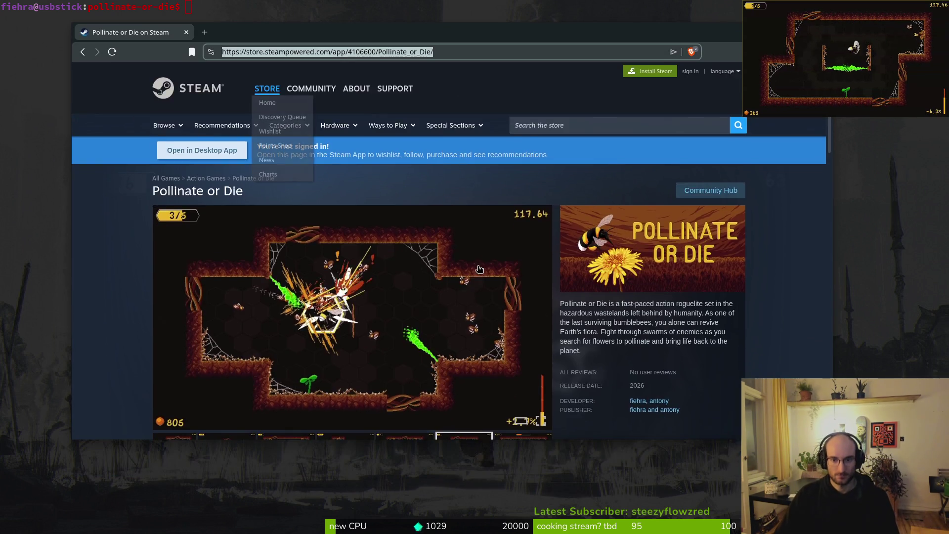
Reload the Pollinate or Die store page and scroll to its demo download and 2026 release date.
scroll(448, 307, "down", 3)
key("Return")
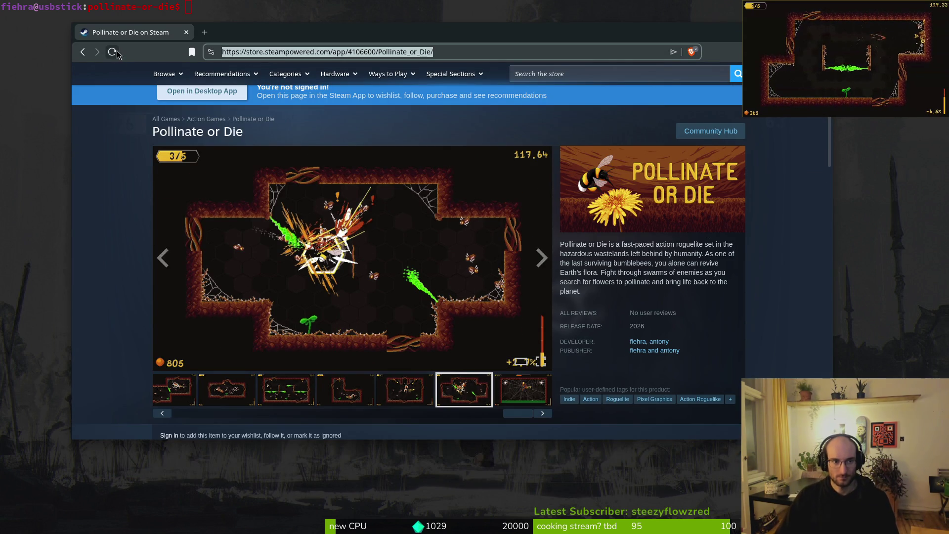
key("F5")
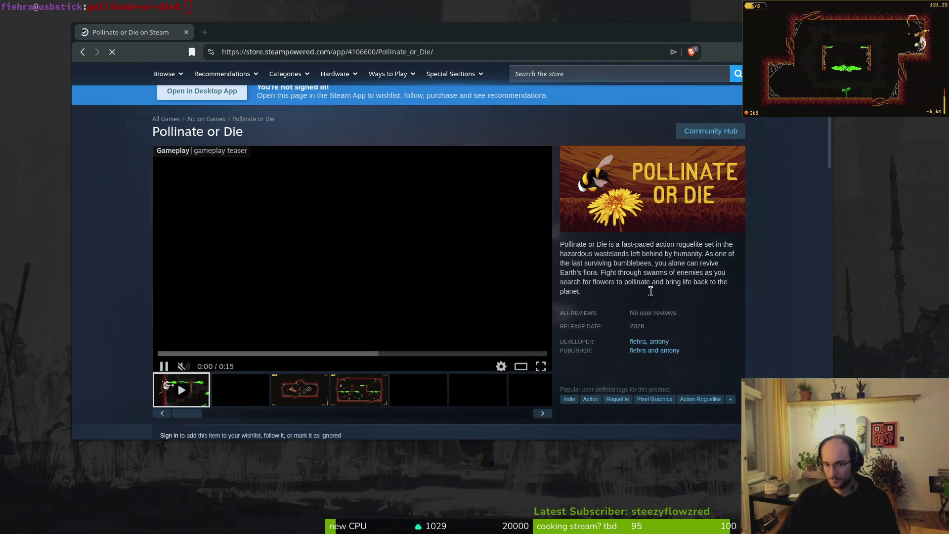
scroll(484, 241, "down", 5)
scroll(399, 215, "up", 5)
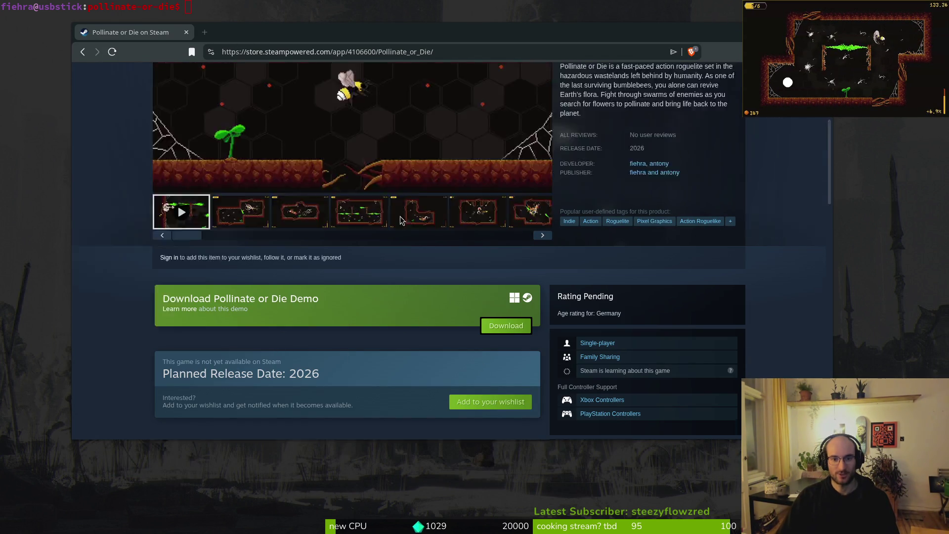
scroll(269, 259, "down", 5)
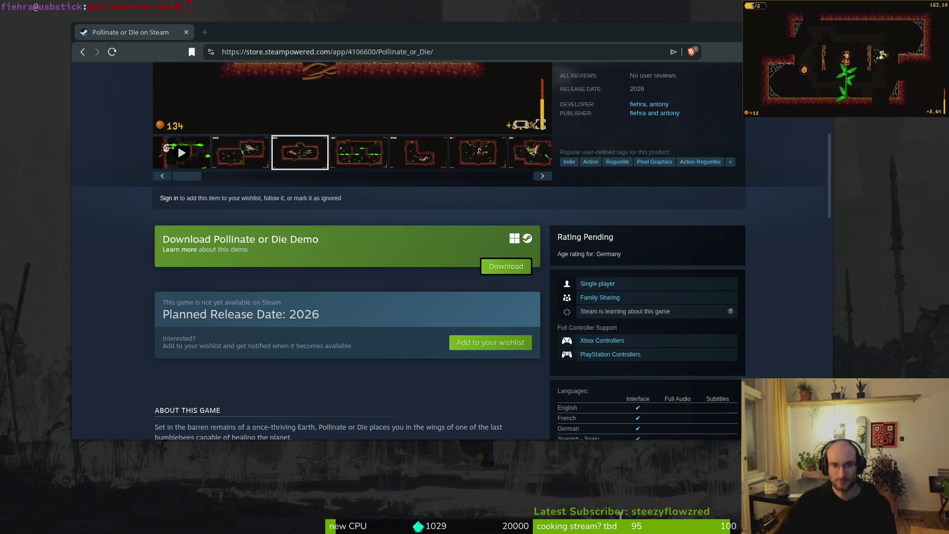
scroll(432, 379, "up", 2)
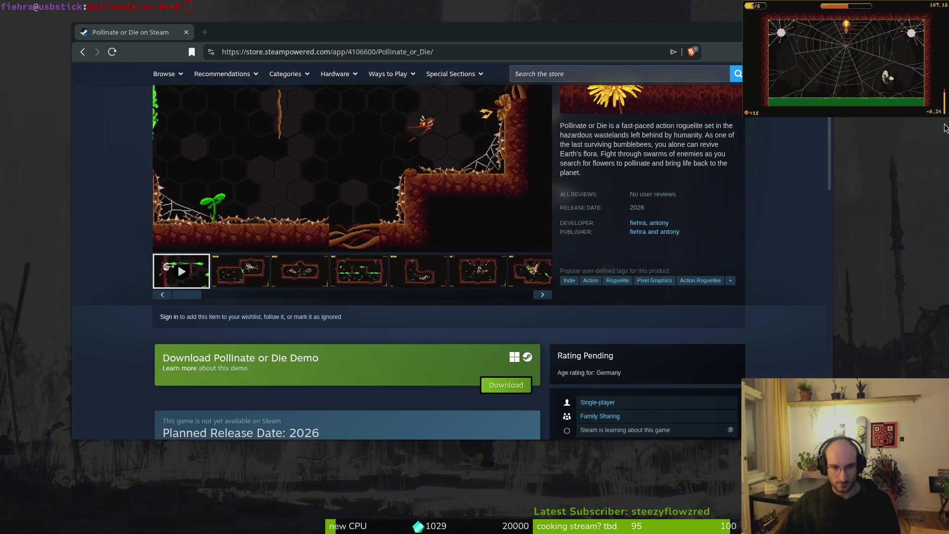
Start the queued Pollinate or Die Demo update in the Steam library.
key("super")
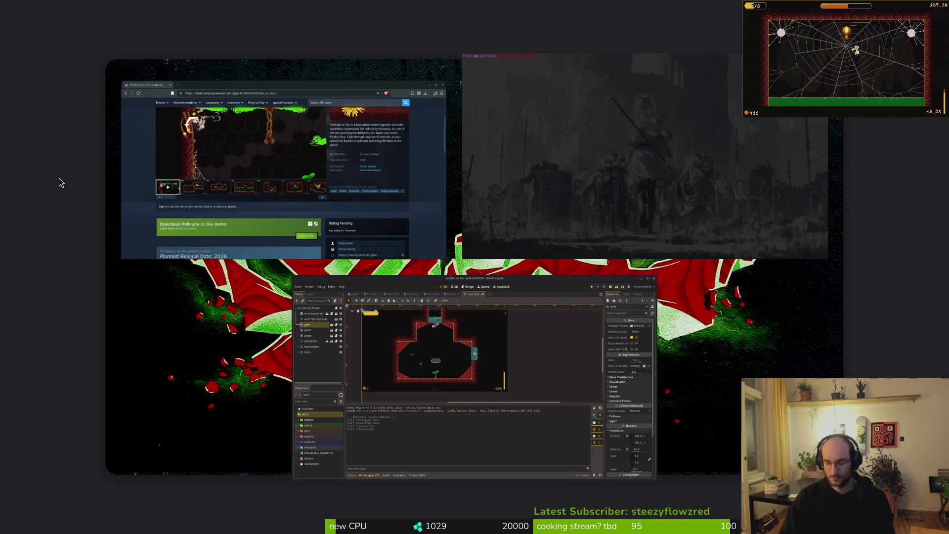
key("super")
left_click(260, 248)
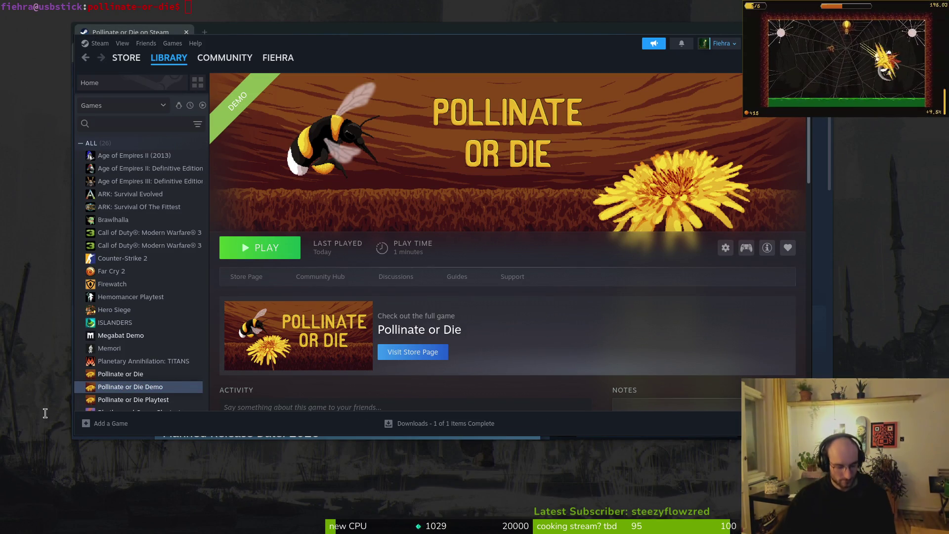
Browse the Pollinate or Die library page, then move Steam aside to uncover the browser.
left_click(120, 374)
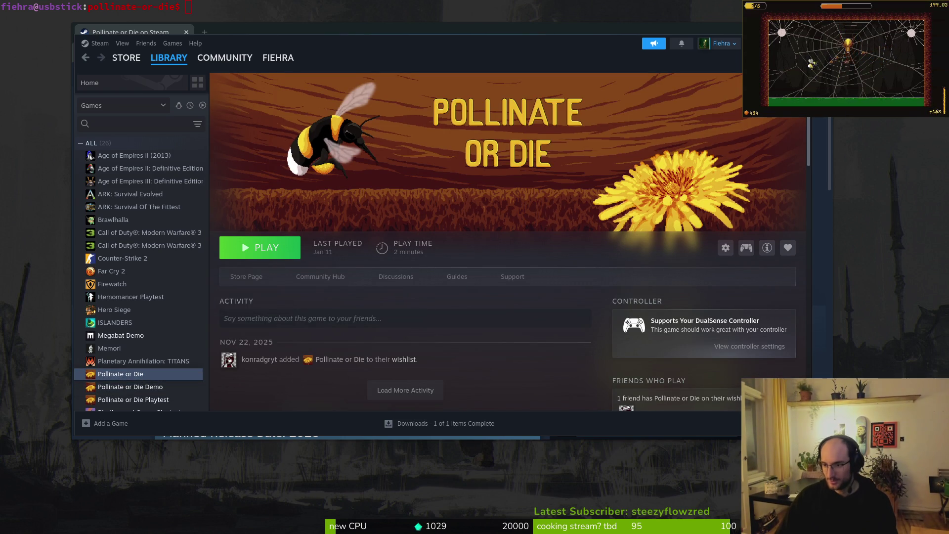
scroll(408, 307, "down", 4)
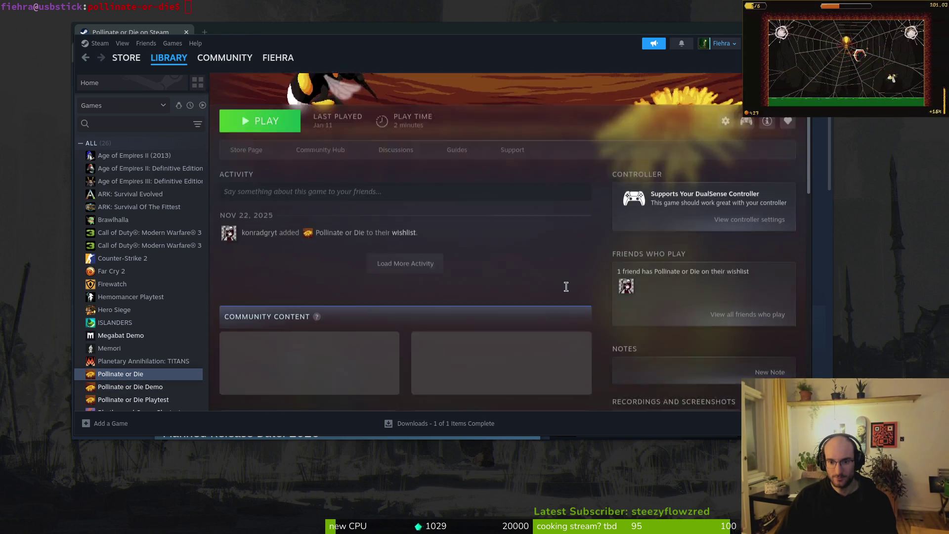
scroll(470, 247, "up", 5)
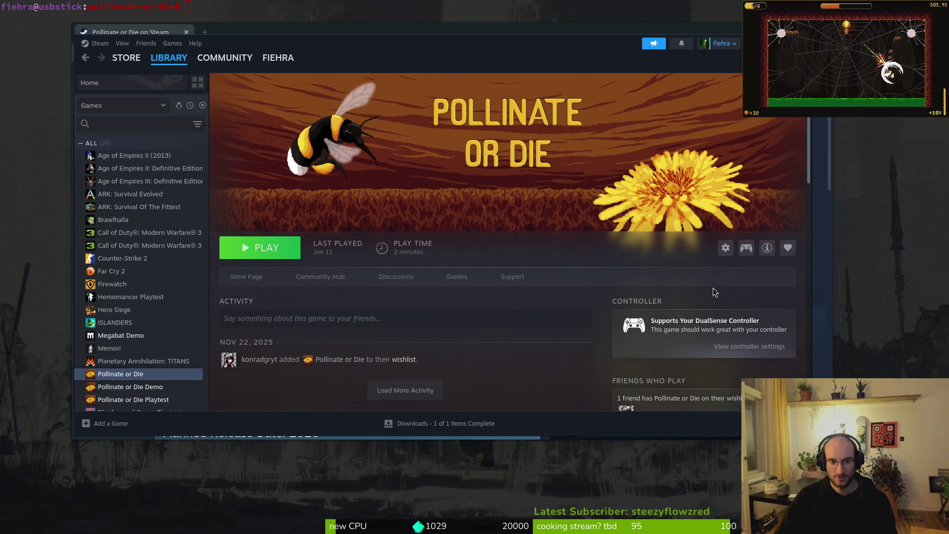
scroll(572, 269, "down", 5)
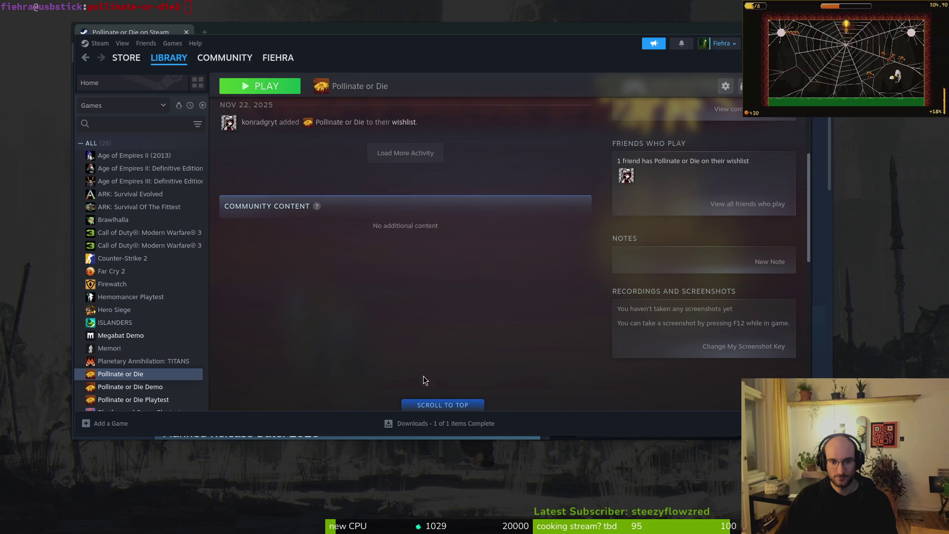
left_click(442, 405)
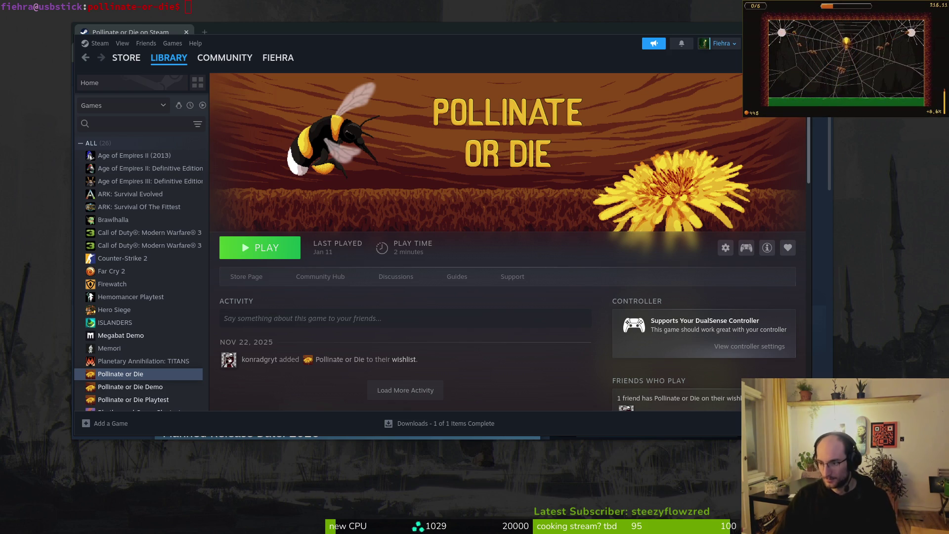
left_click_drag(307, 52, 356, 81)
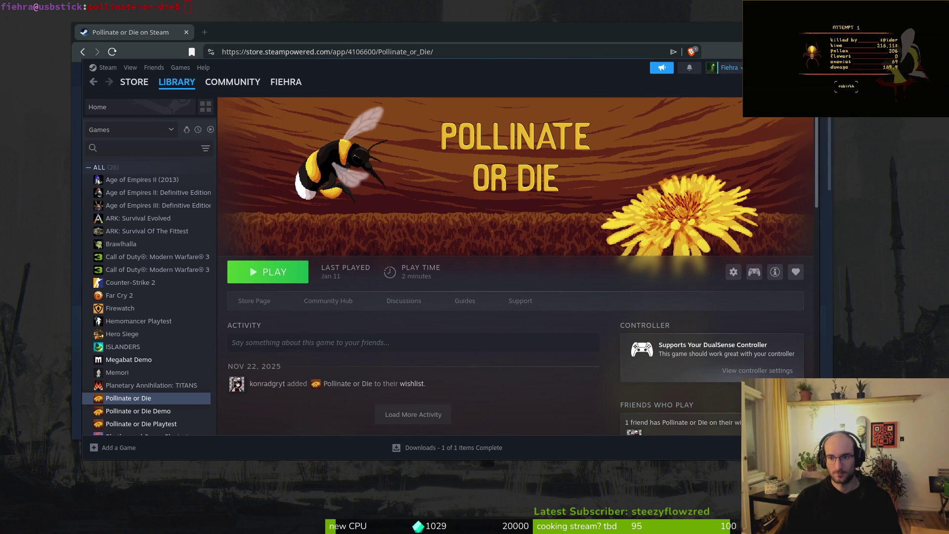
Close the Steam library and maximize the browser to review the Pollinate or Die store page.
key("F5")
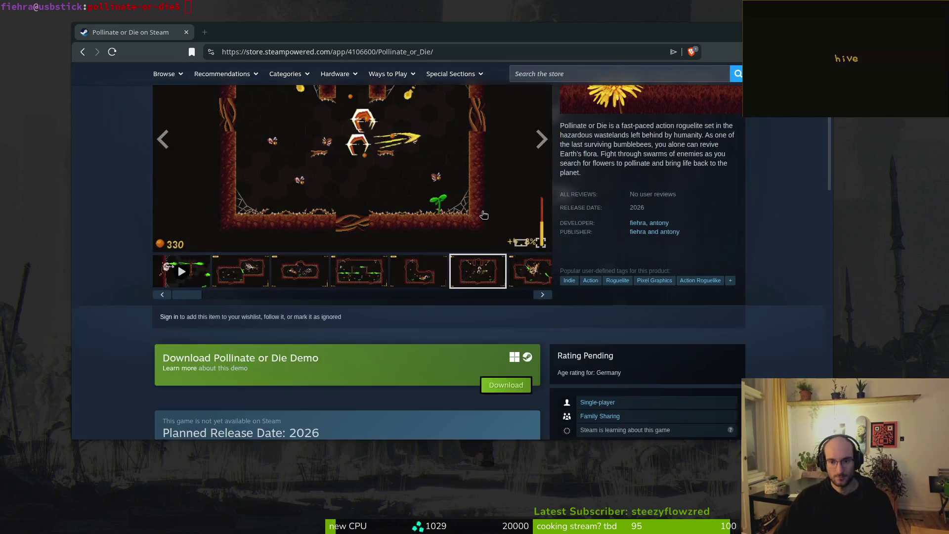
double_click(442, 30)
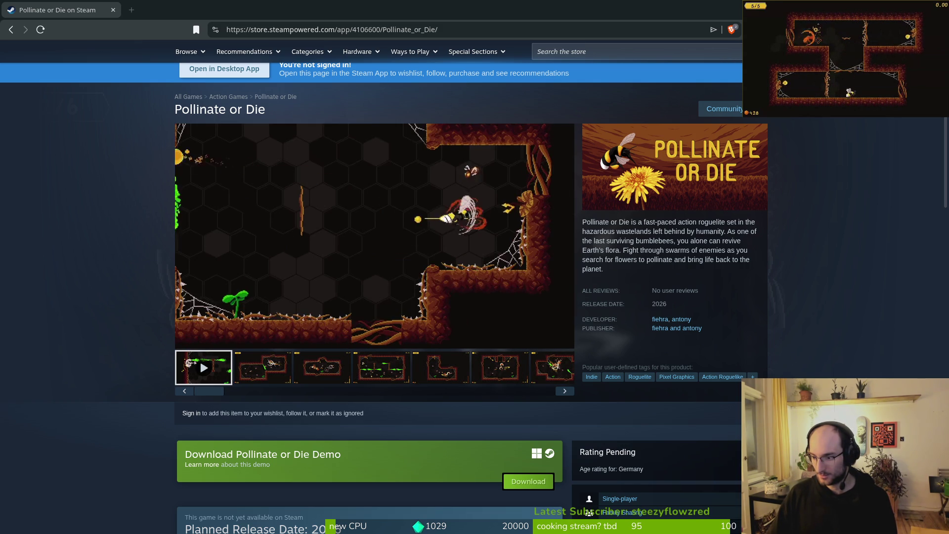
mouse_move(349, 238)
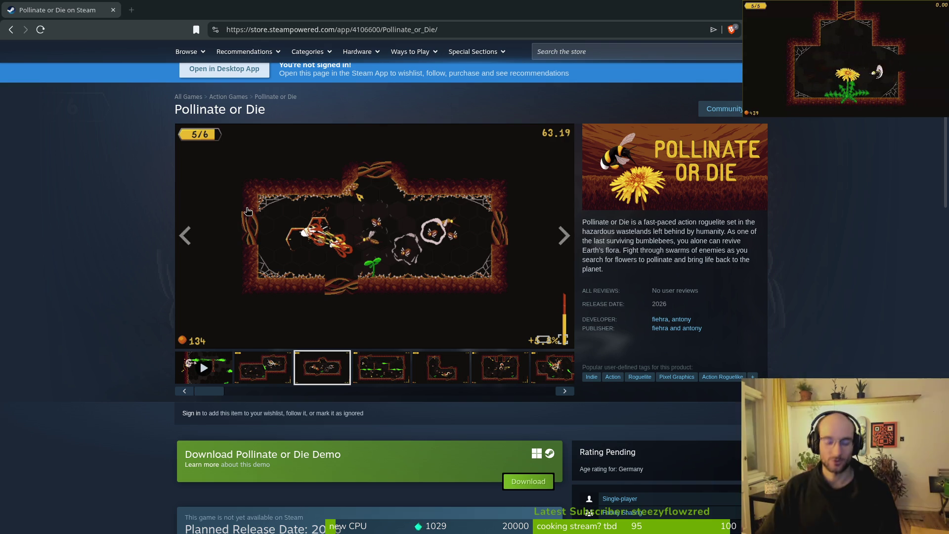
Launch Files from the Activities overview, opened to the pollinate-or-die project folder.
key("super")
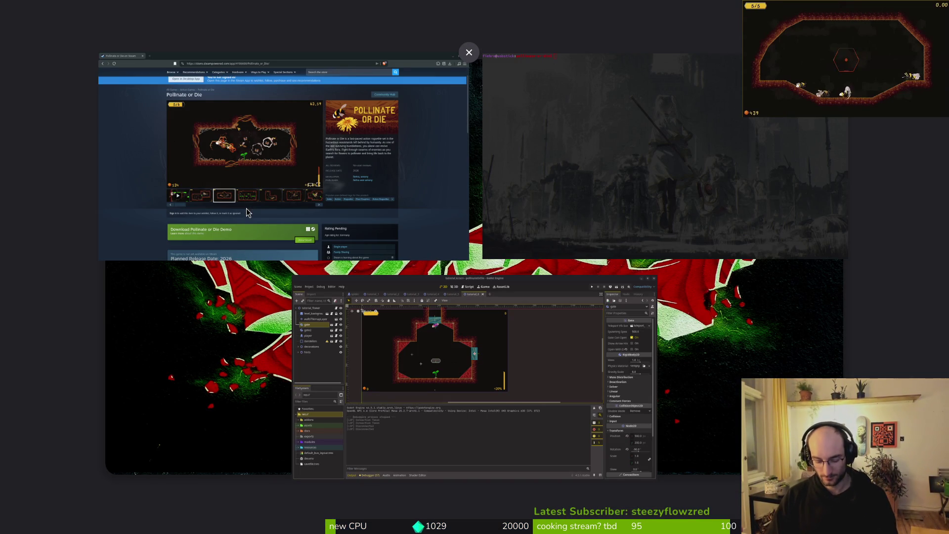
left_click(246, 208)
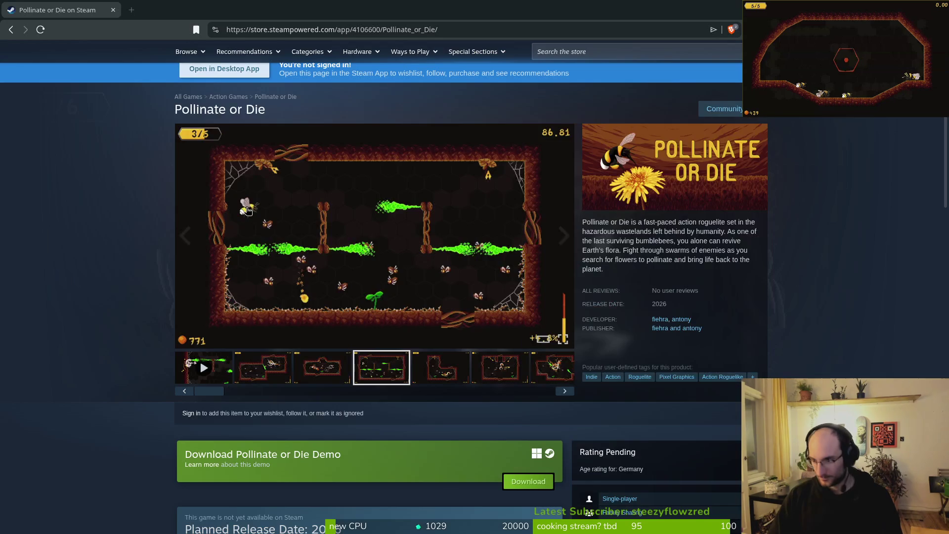
left_click(274, 272)
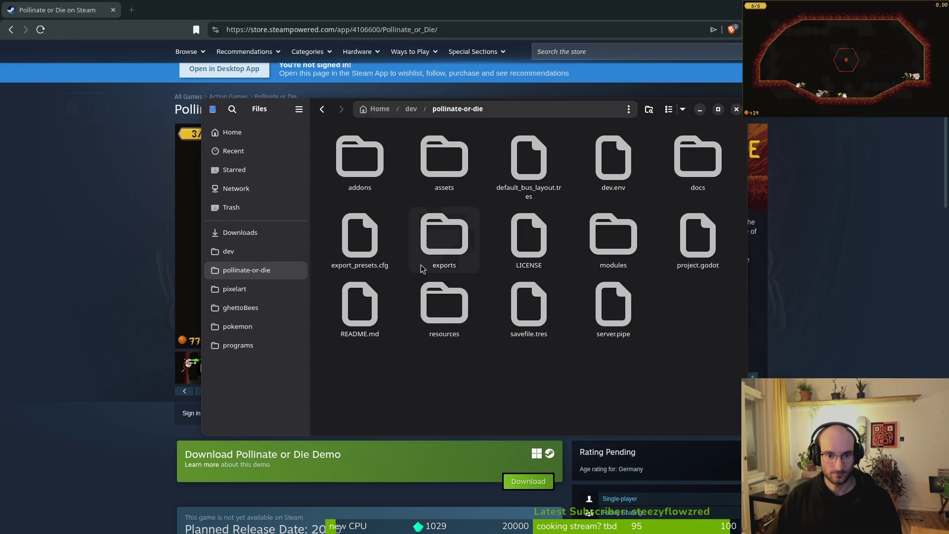
Browse into assets/aseprite and select the capsule920x430.aseprite banner file.
double_click(441, 301)
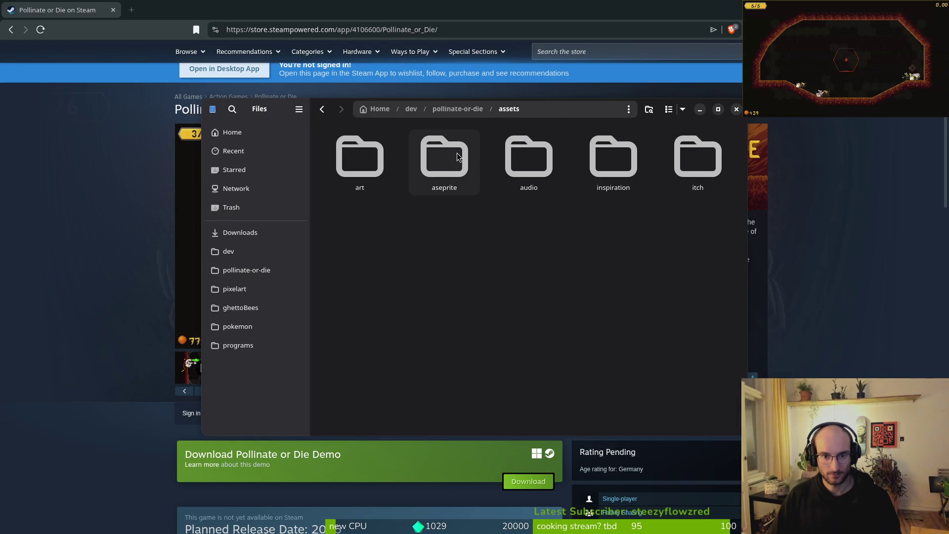
double_click(443, 161)
scroll(574, 305, "down", 3)
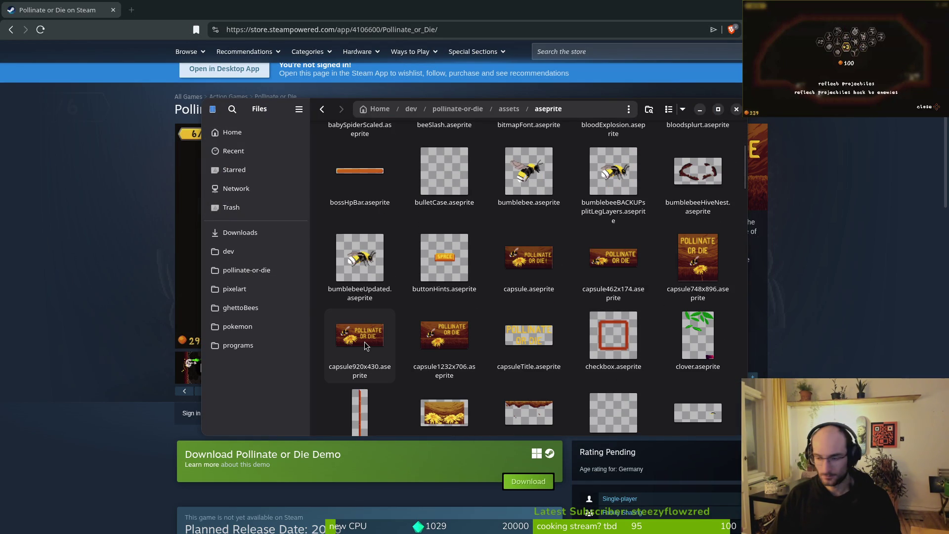
left_click(372, 339)
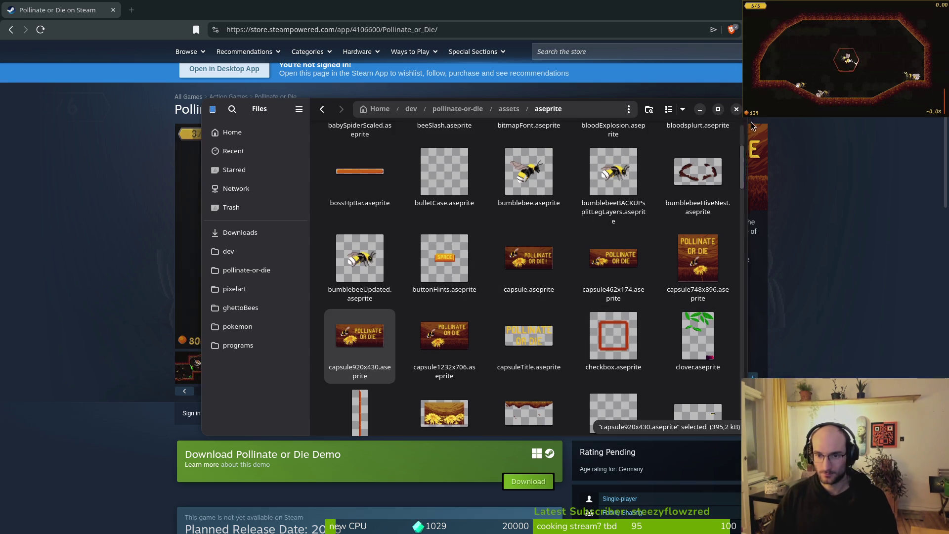
Close the file manager and switch windows through the Activities overview.
left_click(736, 109)
key("super")
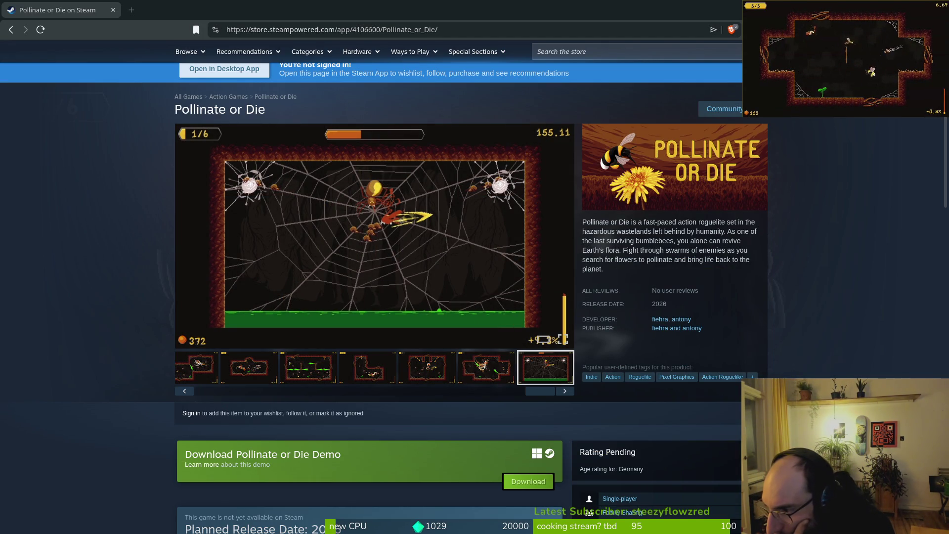
key("super")
In Aseprite, open assets/aseprite/capsule920x430.aseprite through File > Open.
left_click(289, 254)
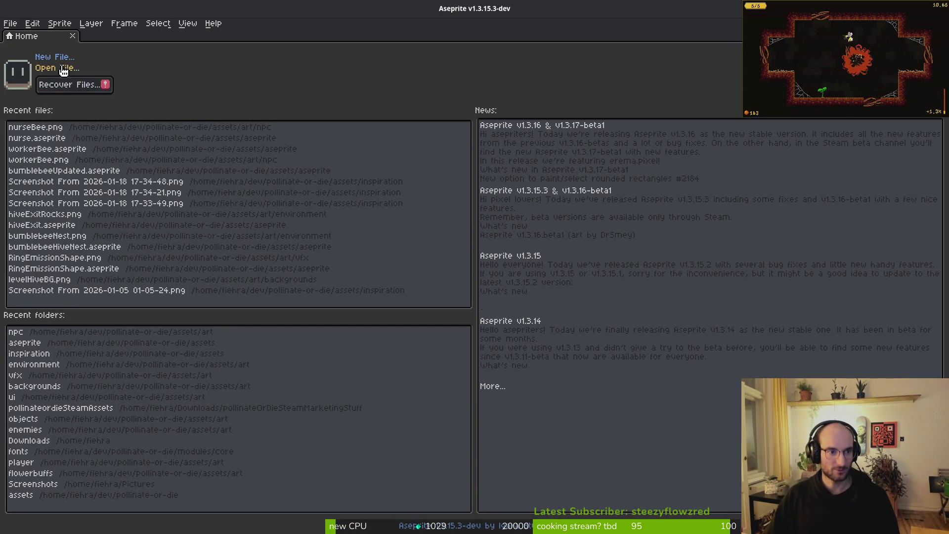
left_click(64, 69)
left_click(41, 45)
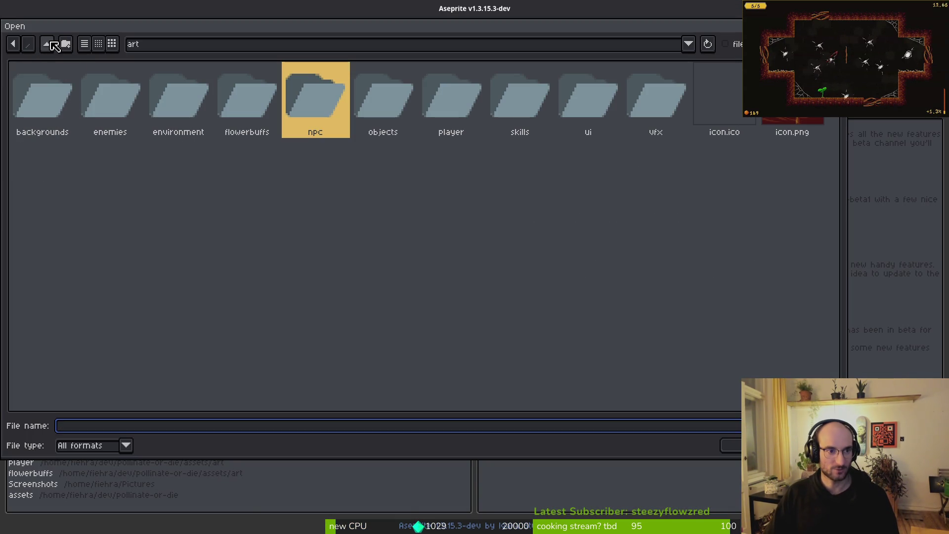
left_click(54, 46)
double_click(94, 116)
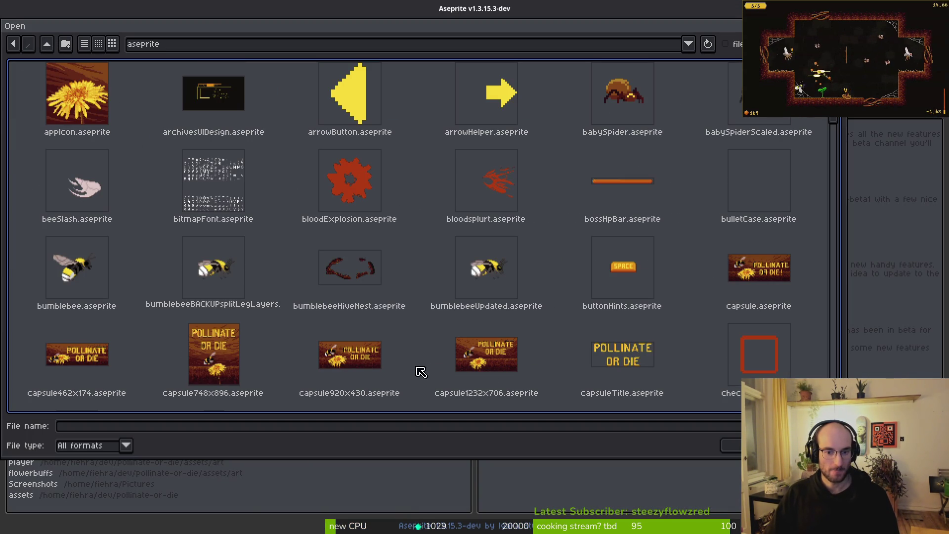
double_click(344, 359)
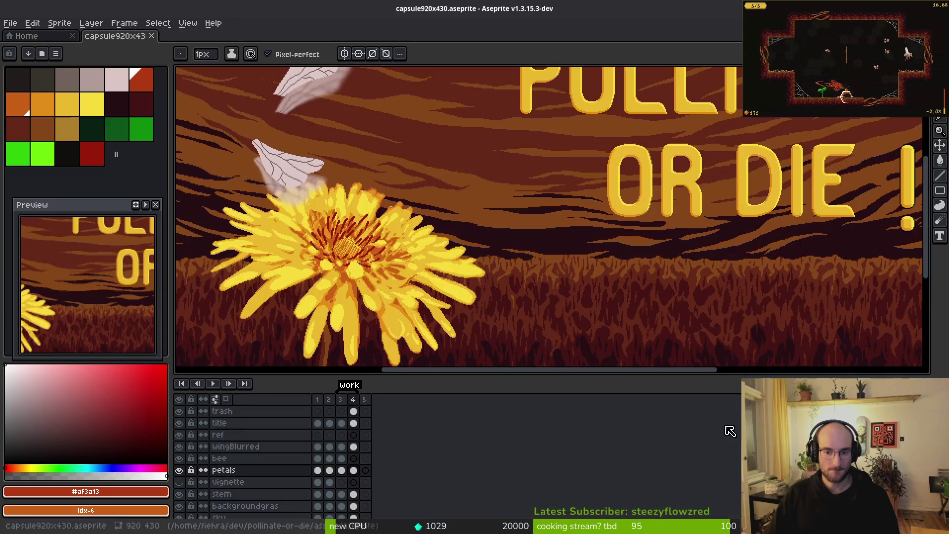
Check the canvas size, then select frame 2 (no exclamation mark) and reopen Canvas Size.
key("ctrl+alt+c")
key("Escape")
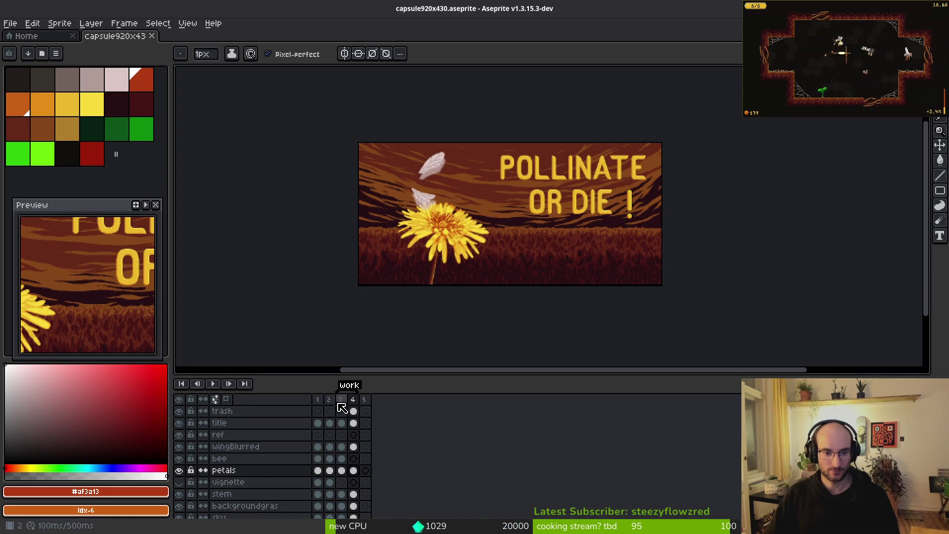
key("Left")
key("ctrl+alt+c")
key("Escape")
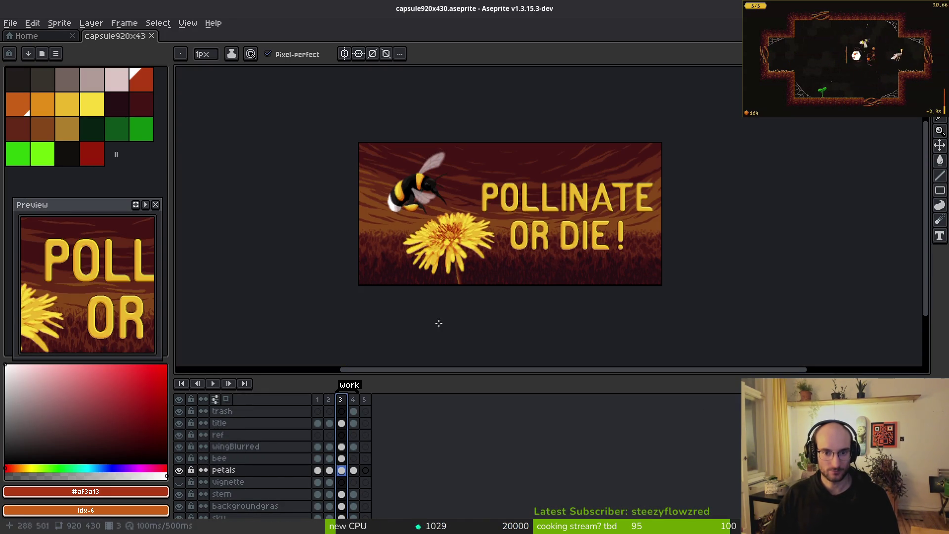
left_click(329, 404)
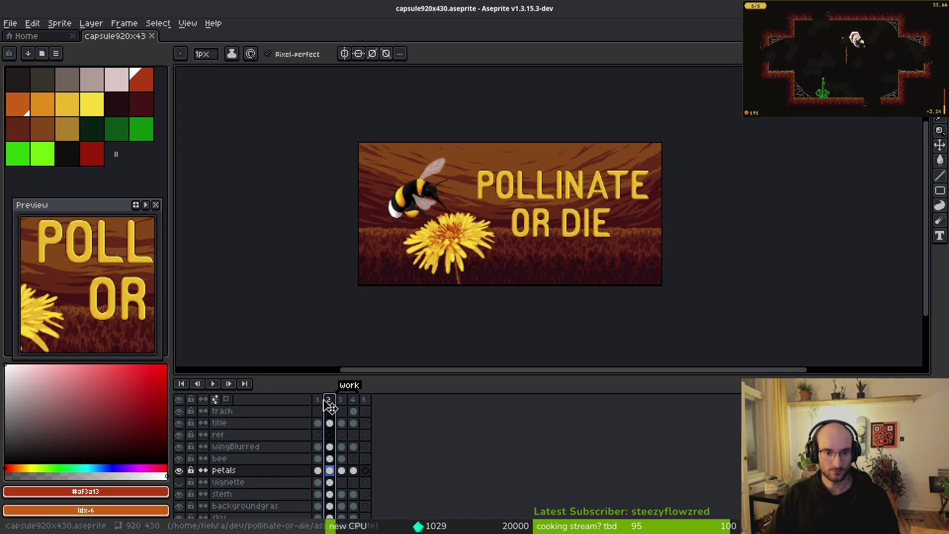
key("ctrl+alt+c")
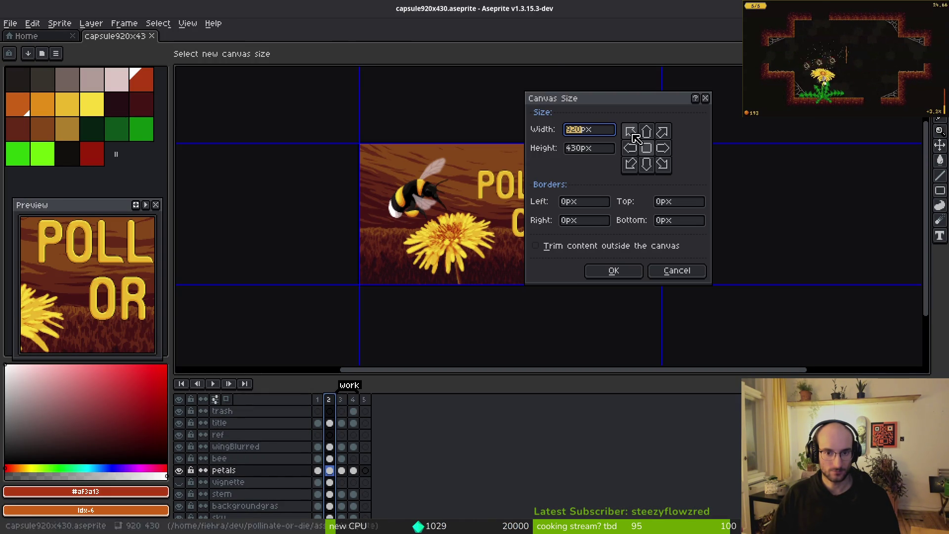
Dismiss Canvas Size and use Save As to store the banner as demoReleaseCover.aseprite.
left_click(580, 148)
key("Escape")
left_click(11, 23)
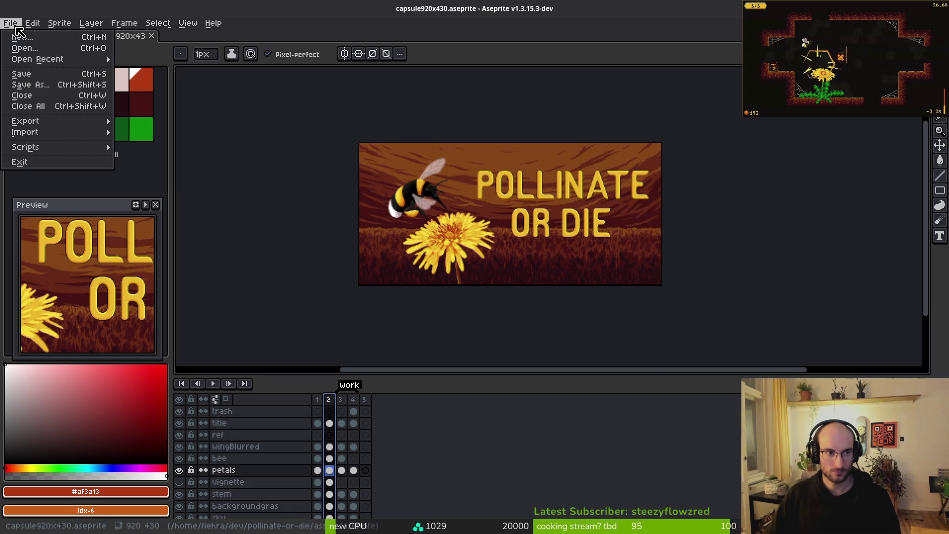
left_click(29, 85)
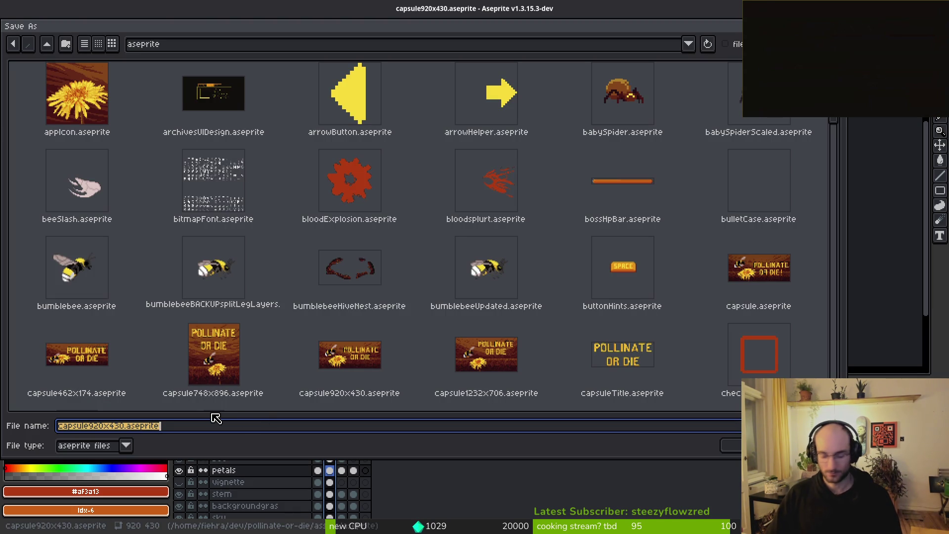
type("demoReleas")
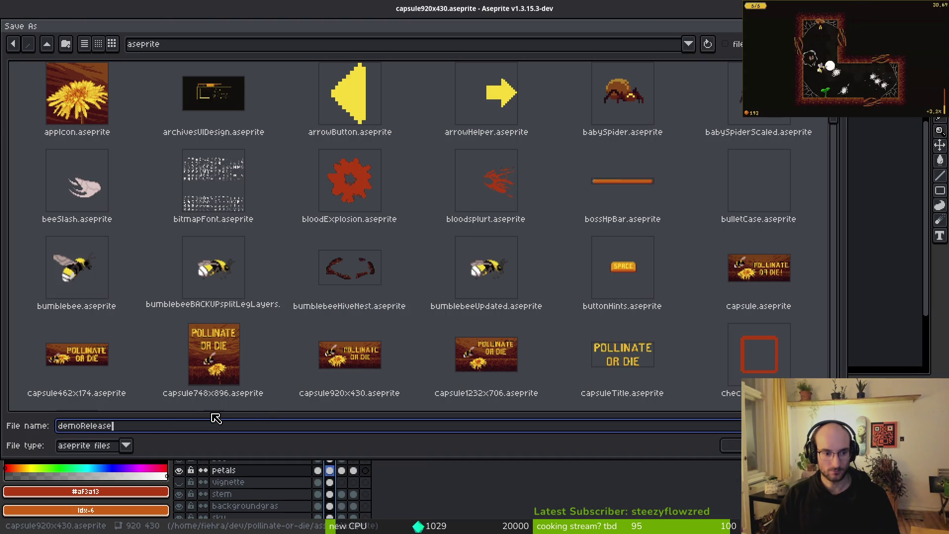
type("er")
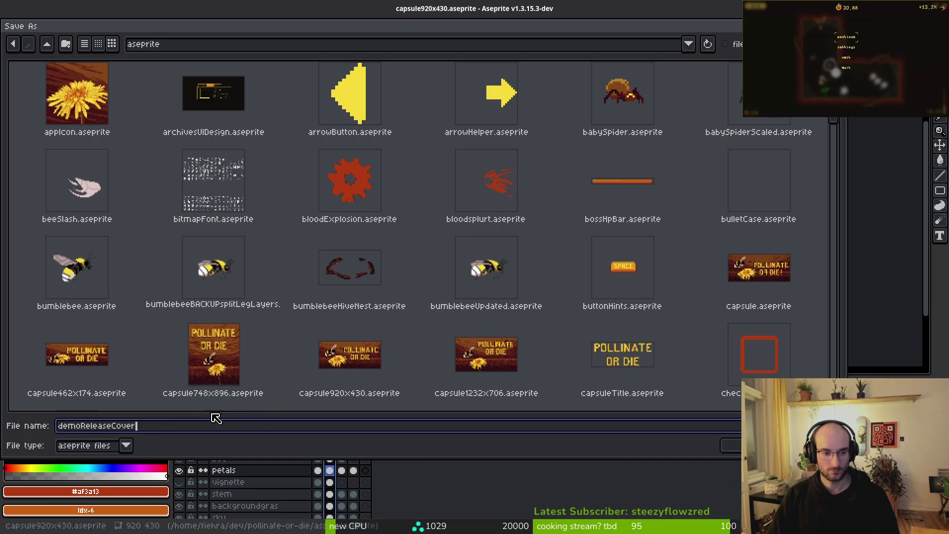
key("Return")
Set the canvas to width 800 and height 450, position the crop over the bee and title, and apply.
key("ctrl+alt+c")
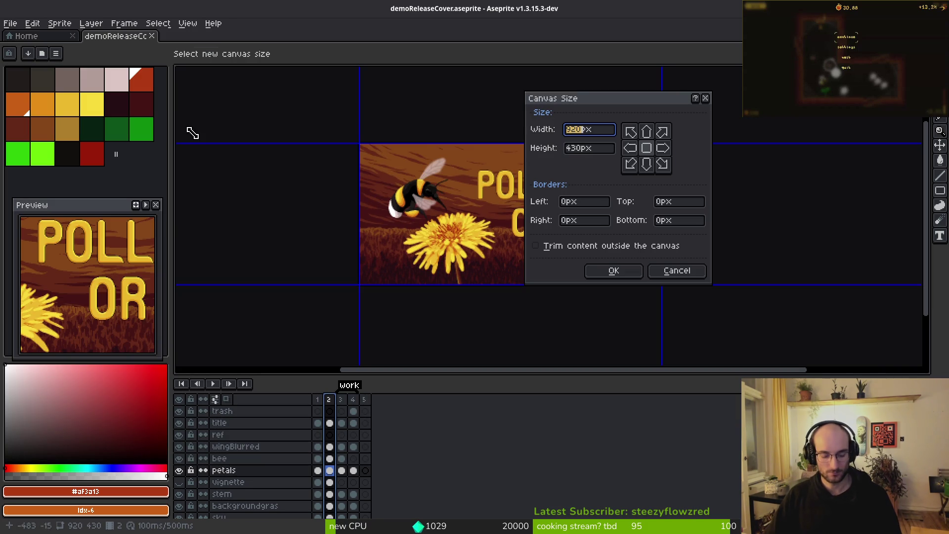
key("Tab")
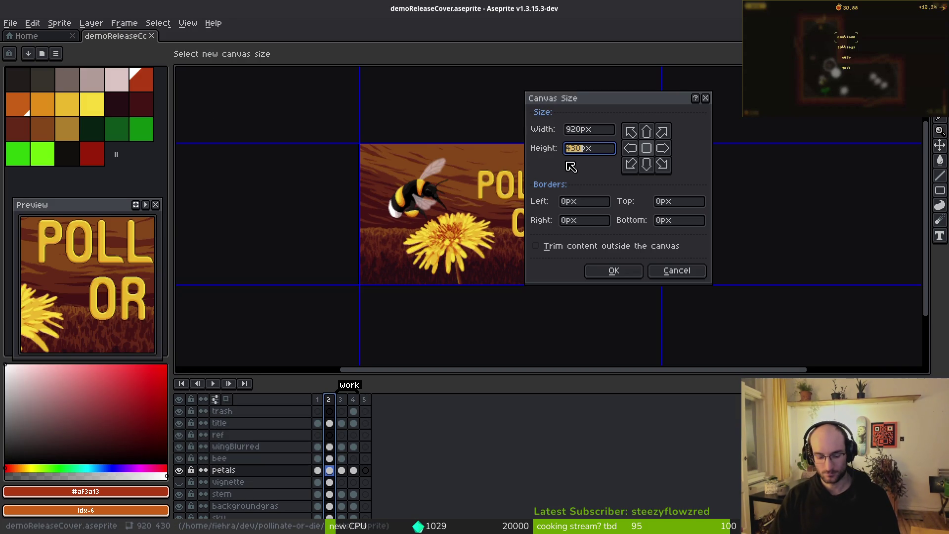
type("450")
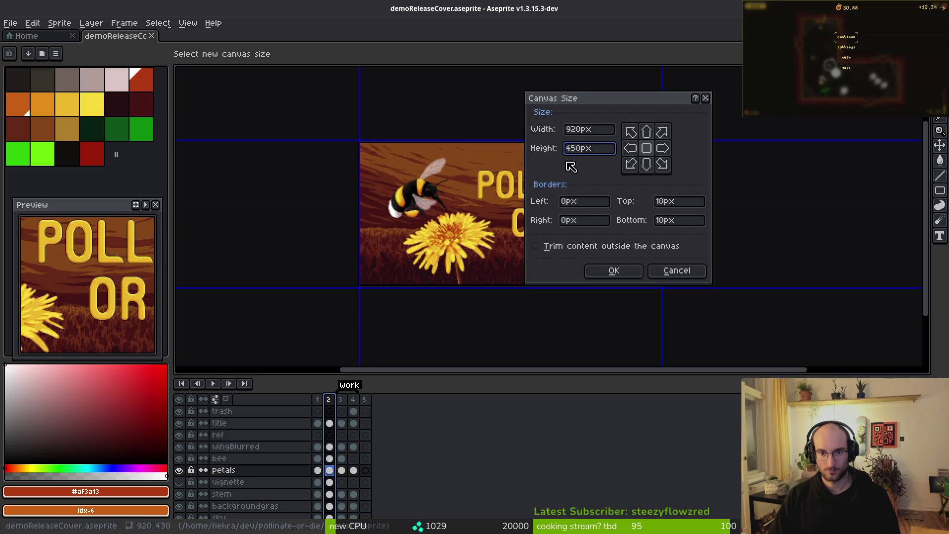
key("shift+Tab")
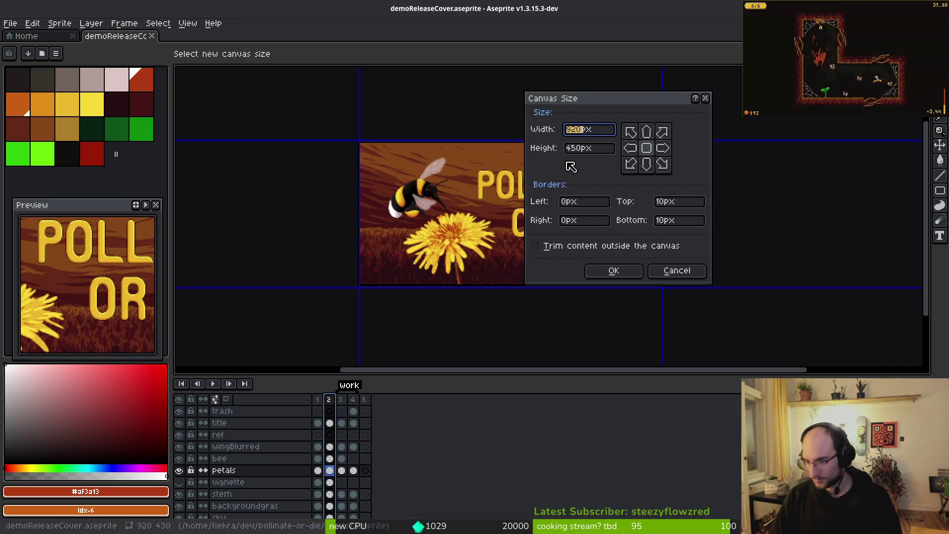
type("500")
key("BackSpace")
key("BackSpace")
key("BackSpace")
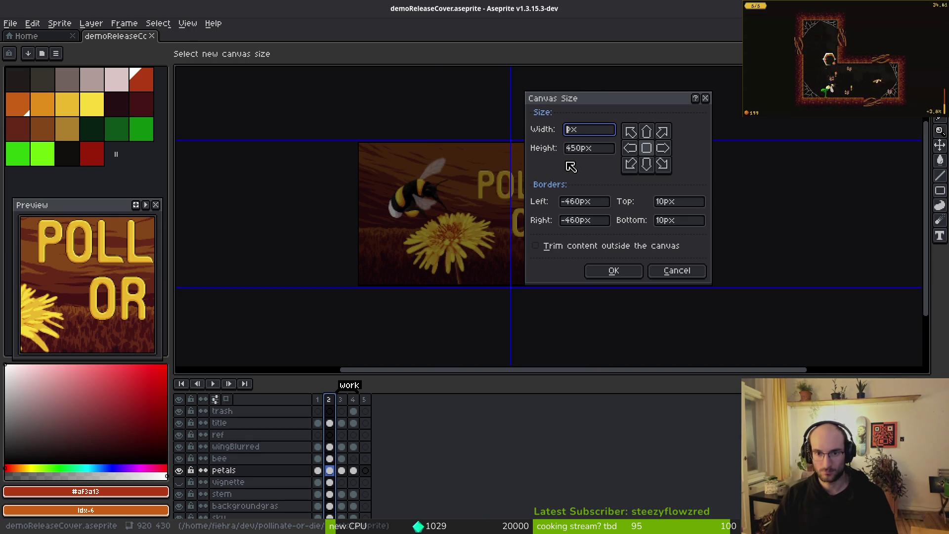
type("00")
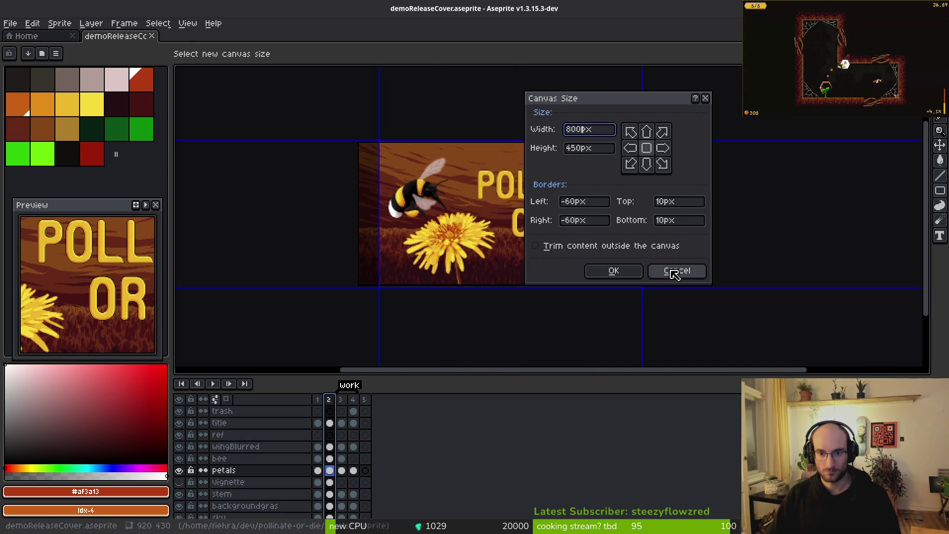
left_click_drag(452, 316, 306, 313)
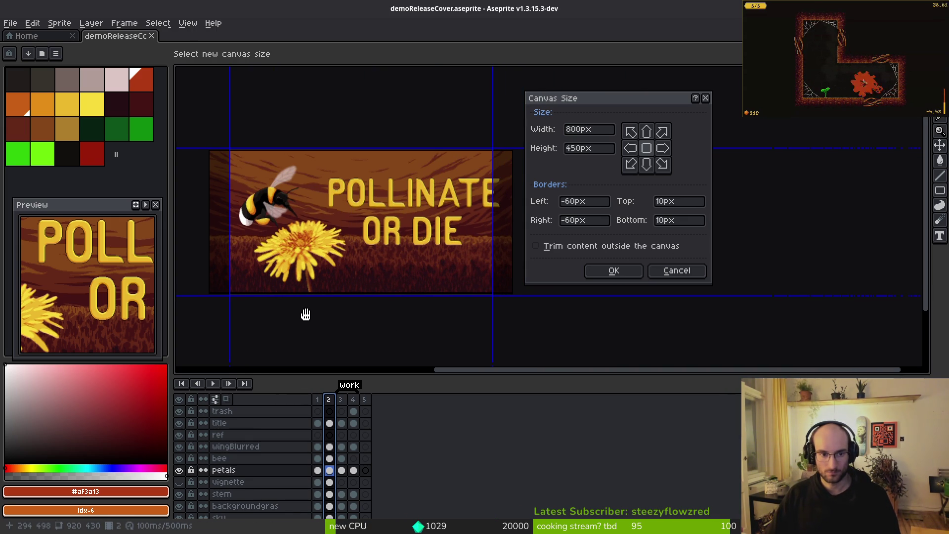
left_click_drag(340, 266, 349, 267)
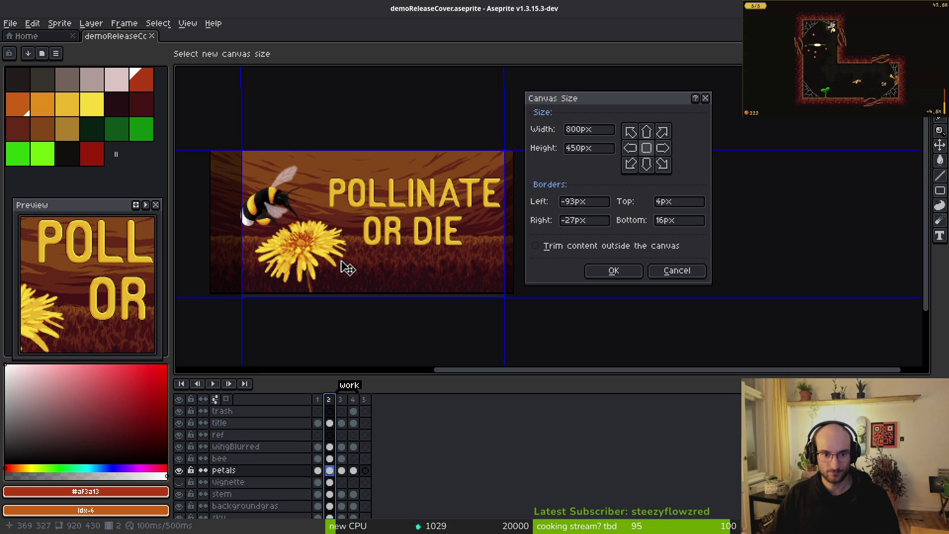
left_click(611, 270)
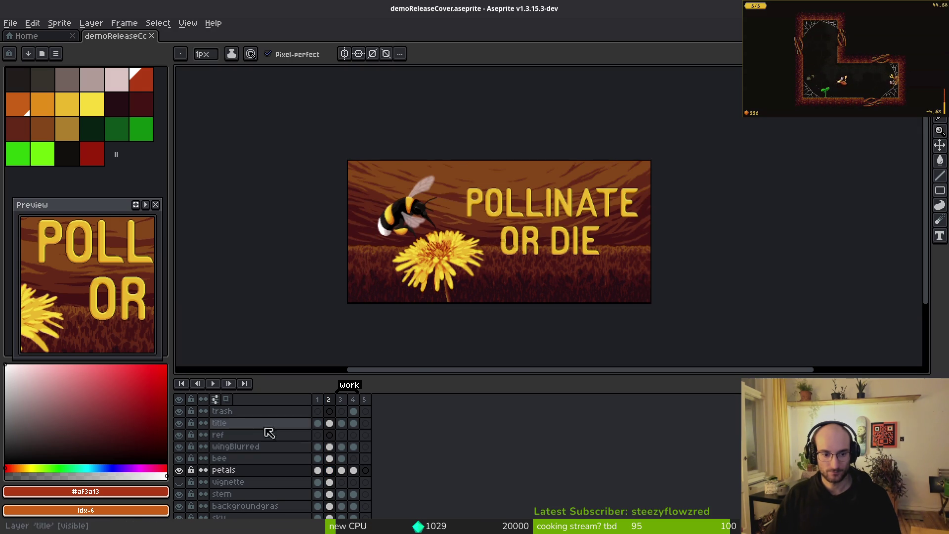
On the title layer, marquee the title text and move it slightly left.
left_click(329, 423)
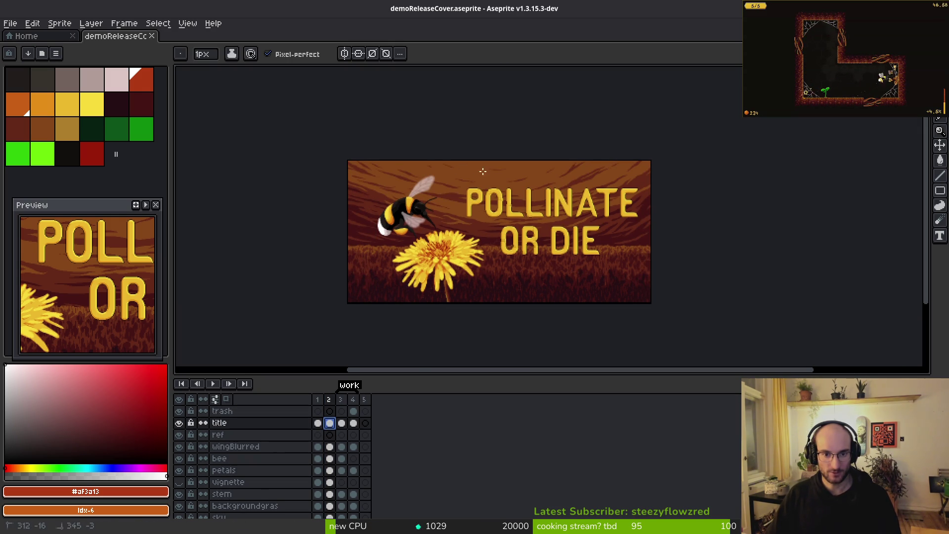
key("m")
left_click_drag(438, 160, 718, 300)
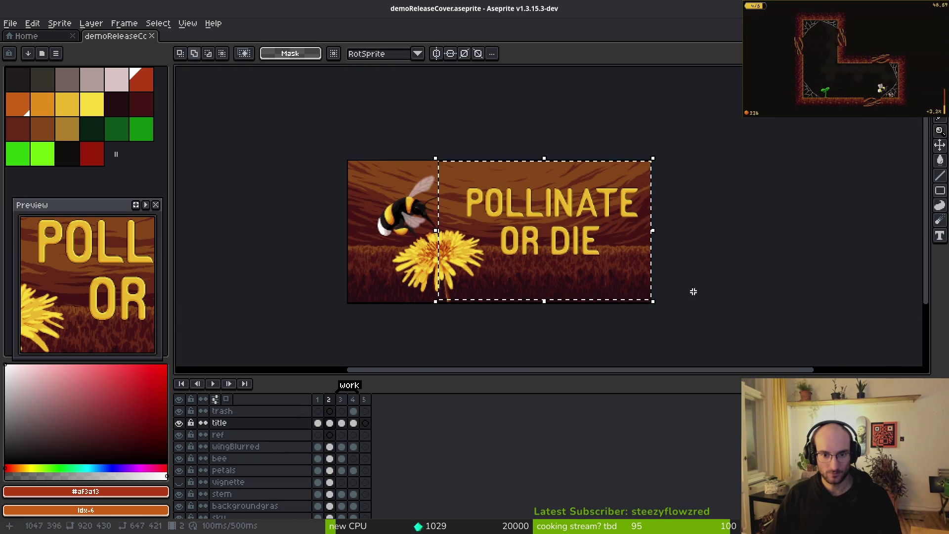
scroll(566, 254, "up", 2)
scroll(572, 276, "down", 2)
left_click_drag(586, 254, 569, 256)
scroll(512, 254, "up", 2)
scroll(509, 249, "down", 1)
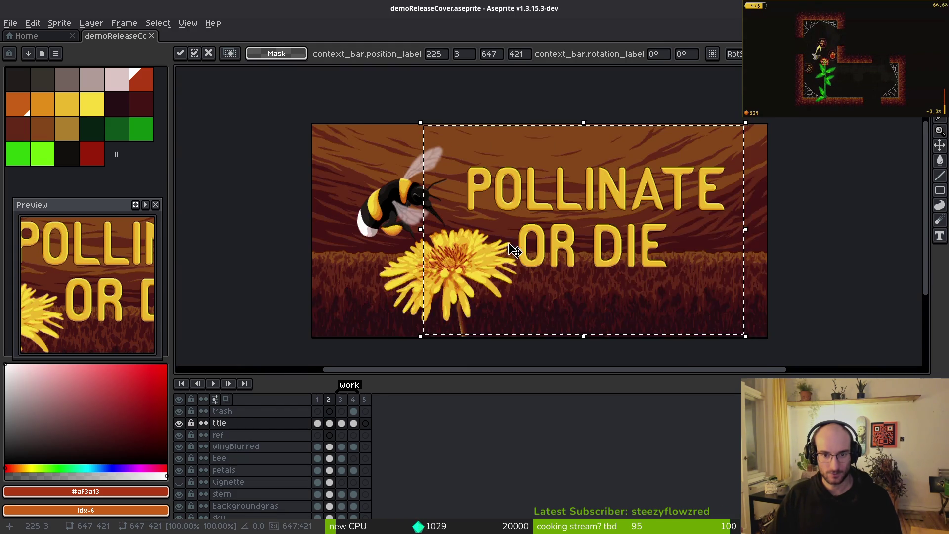
key("ctrl+d")
scroll(544, 235, "up", 1)
scroll(475, 214, "down", 1)
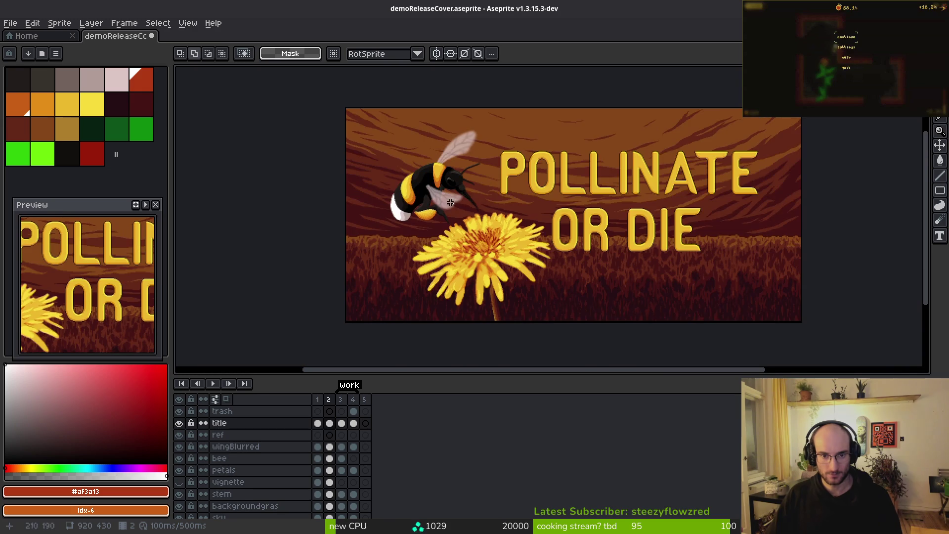
left_click_drag(356, 95, 491, 260)
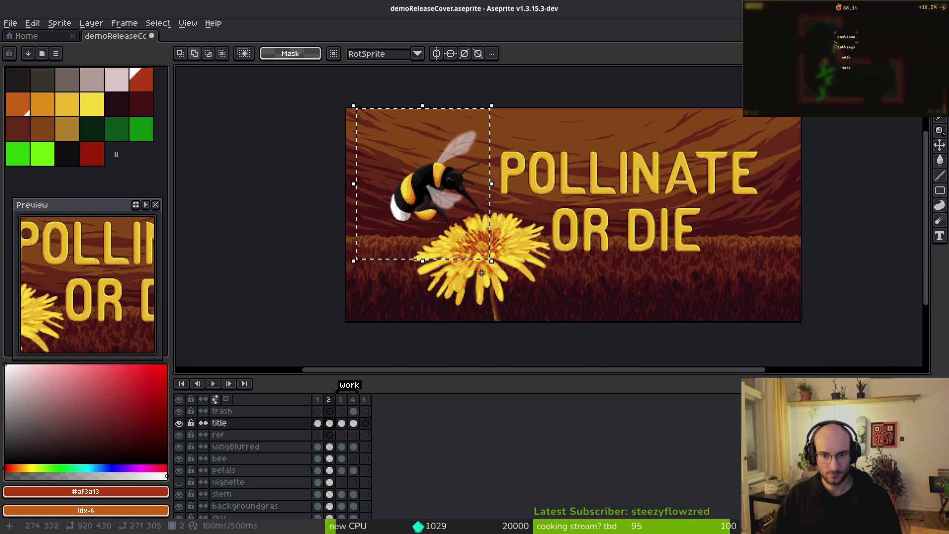
key("ctrl+d")
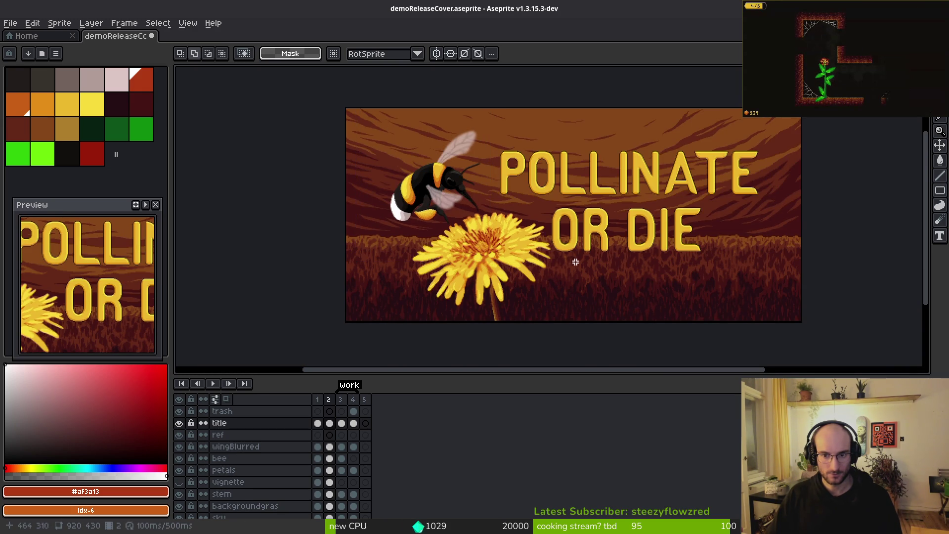
scroll(516, 272, "up", 3)
scroll(516, 273, "down", 2)
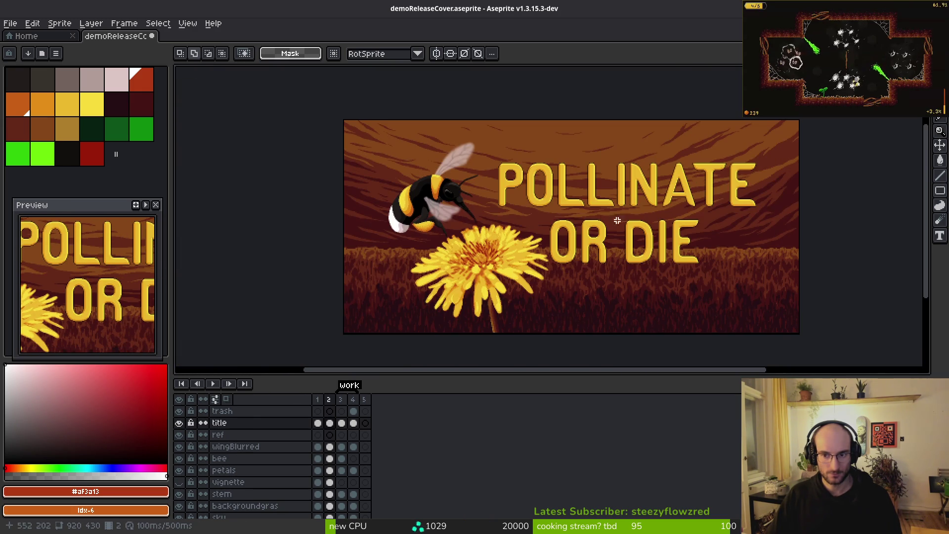
Reselect the POLLINATE OR DIE title and nudge it slightly right and up.
mouse_move(794, 141)
left_mouse_down()
mouse_move(710, 212)
mouse_move(478, 283)
left_mouse_up()
left_click_drag(615, 259, 624, 261)
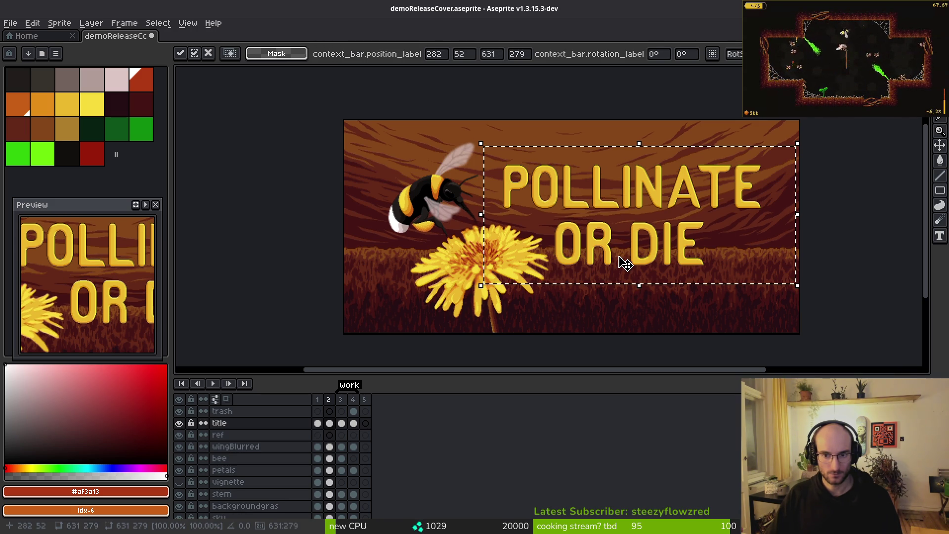
key("Up")
key("Up")
key("Up")
key("Up")
scroll(612, 296, "up", 5)
mouse_move(610, 236)
left_mouse_down()
mouse_move(504, 303)
mouse_move(519, 222)
left_mouse_up()
key("Up")
key("Up")
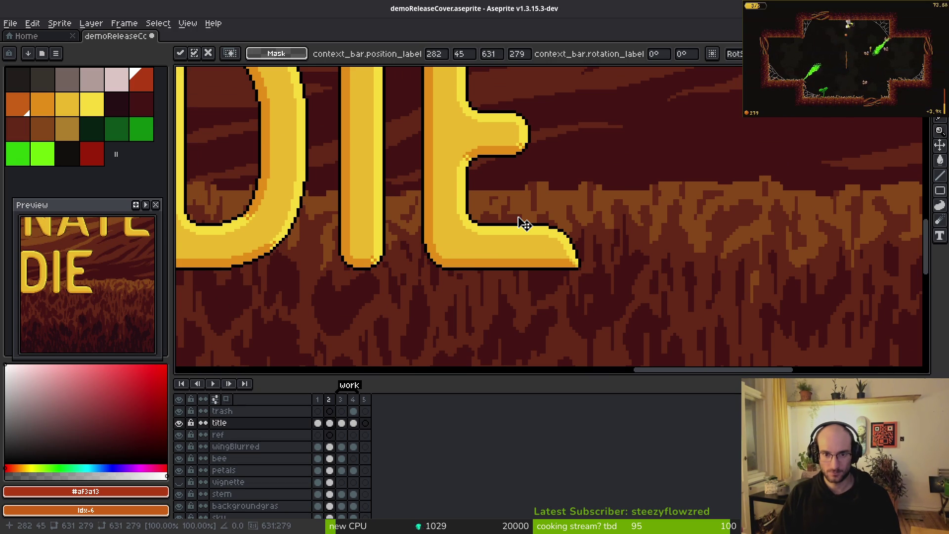
key("Down")
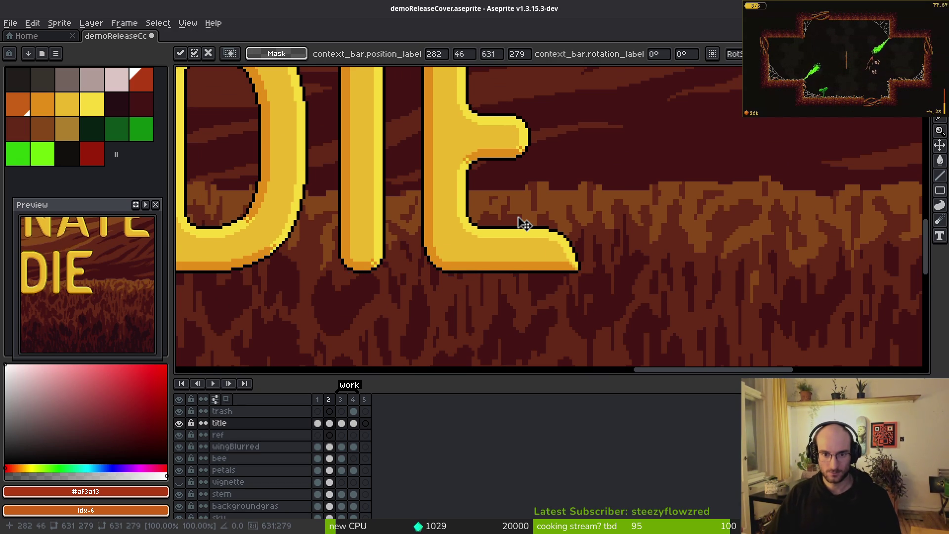
scroll(524, 223, "down", 5)
scroll(603, 222, "up", 4)
left_click(566, 211)
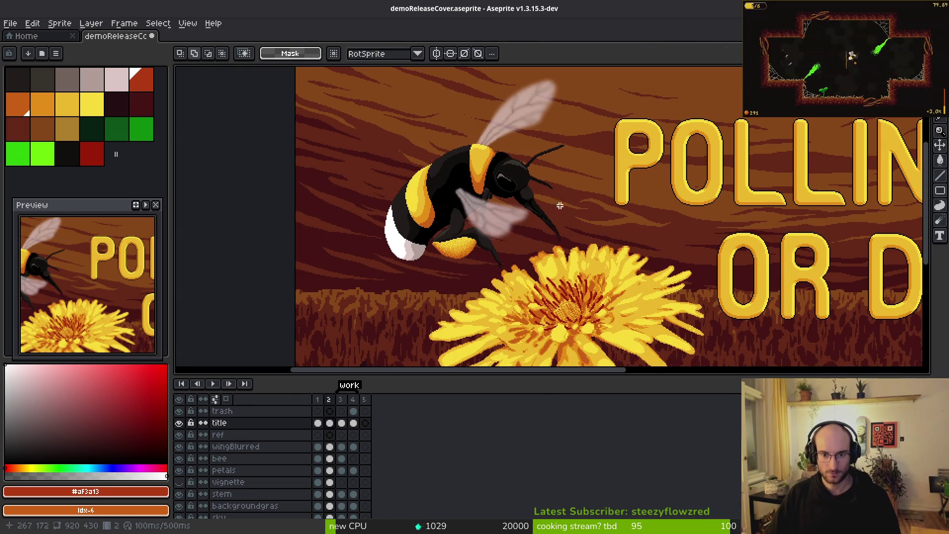
Shift the bee and wingBlurred layers 12 px right and save the file.
scroll(565, 210, "down", 2)
mouse_move(427, 130)
left_mouse_down()
mouse_move(591, 258)
mouse_move(580, 265)
left_mouse_up()
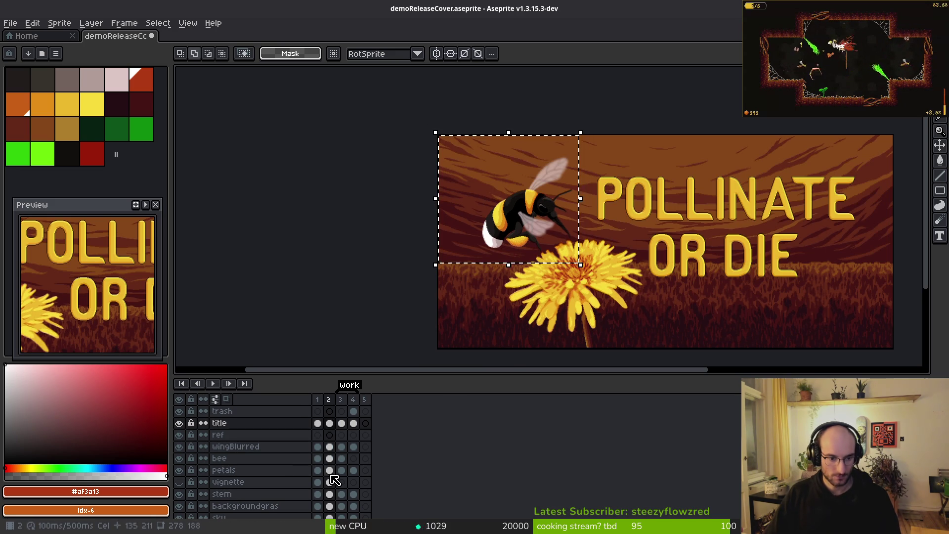
left_click_drag(329, 446, 329, 458)
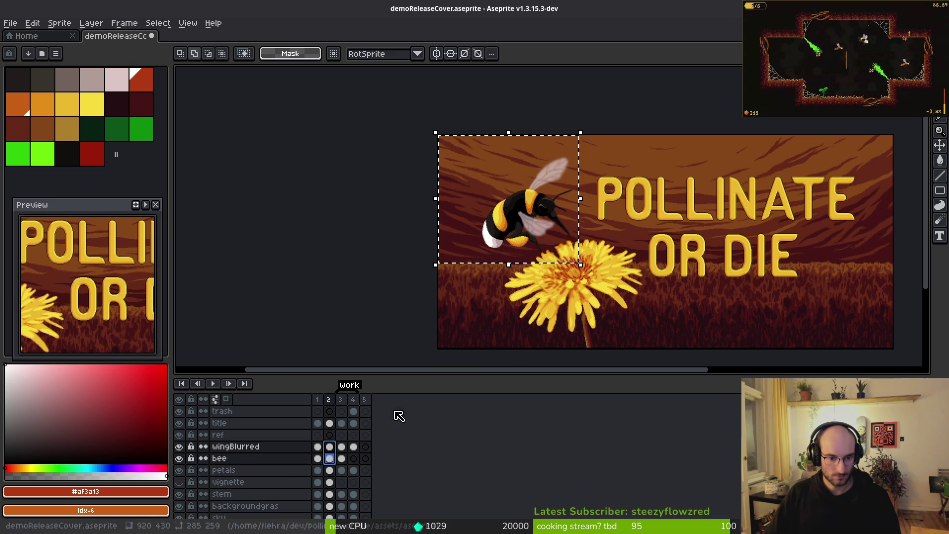
left_click_drag(534, 280, 536, 280)
key("Right")
key("Right")
key("Right")
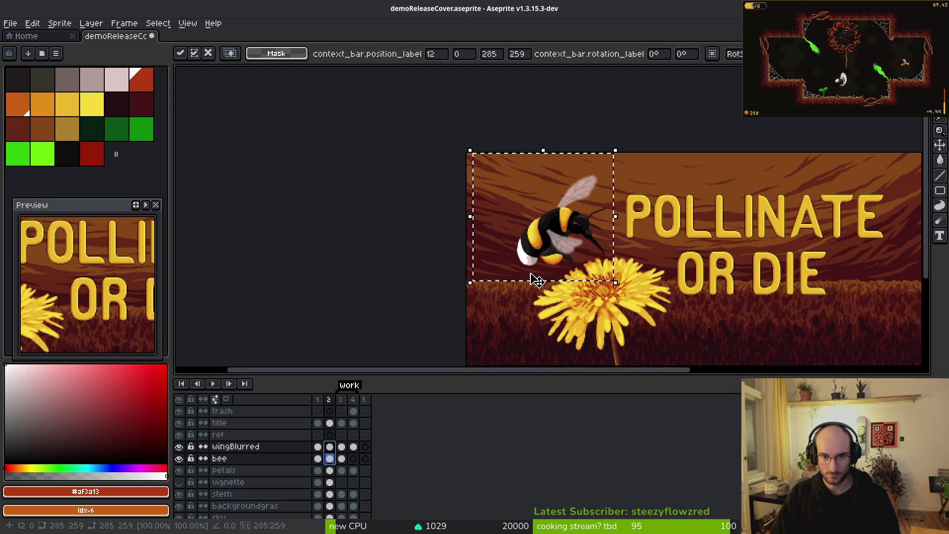
key("ctrl+d")
scroll(604, 219, "down", 1)
key("ctrl+s")
Resize the canvas to 800 × 450 px, nudging the artwork offset before applying.
key("ctrl+alt+c")
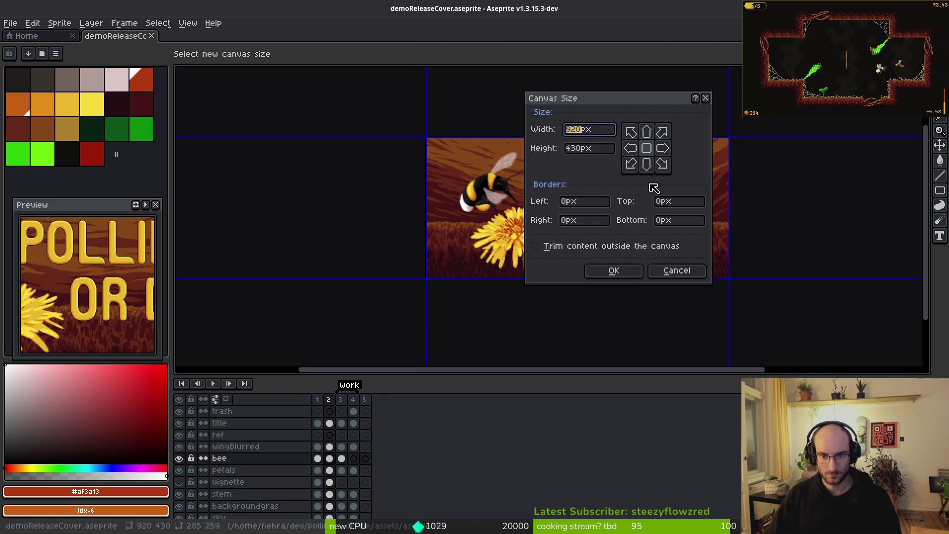
type("800")
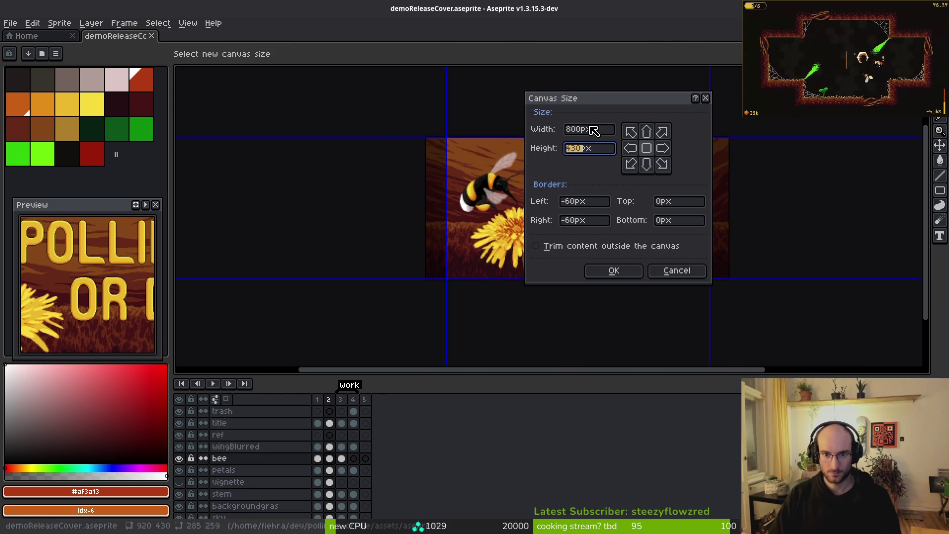
type("450")
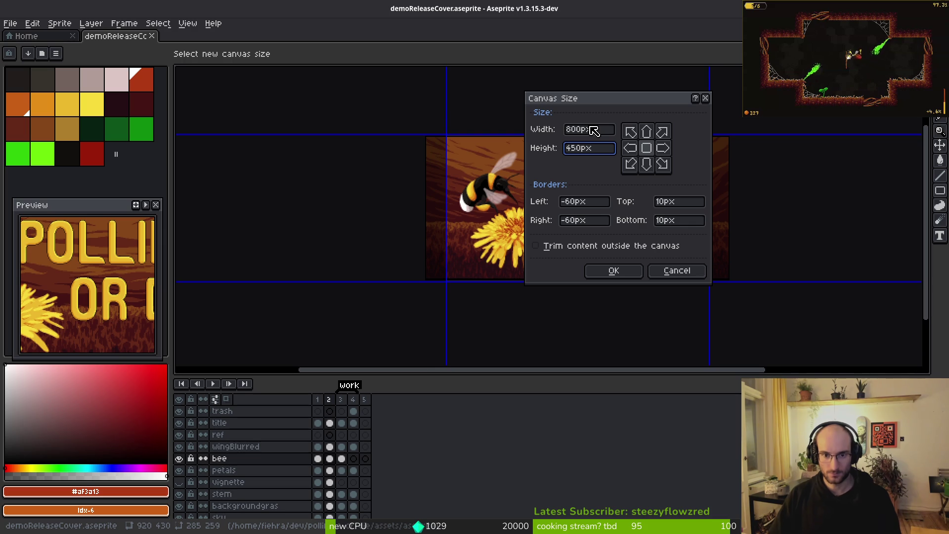
scroll(348, 246, "right", 5)
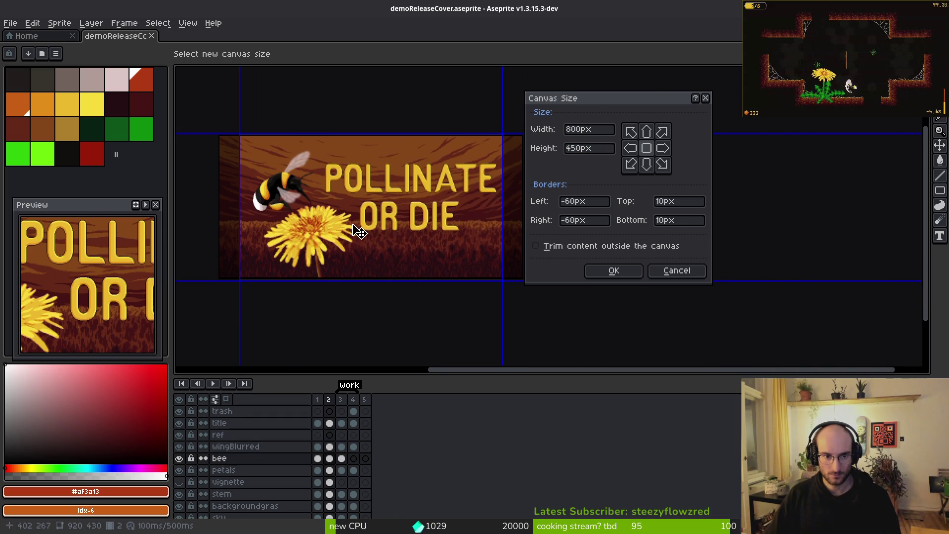
left_click_drag(423, 246, 426, 246)
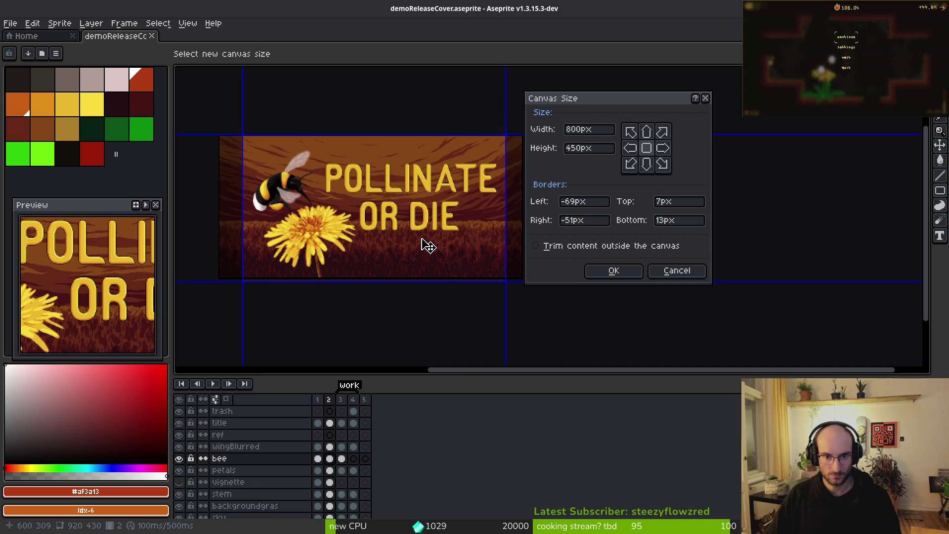
left_click(613, 270)
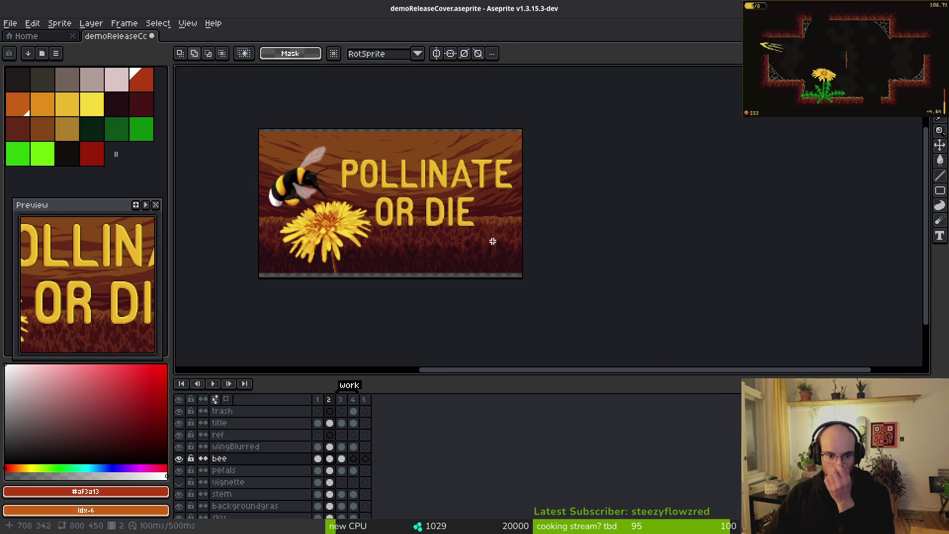
Eyedrop dark reds and pencil the stem's dark edge lines down into the empty bottom strip.
scroll(403, 240, "up", 3)
scroll(403, 240, "down", 5)
scroll(489, 207, "up", 2)
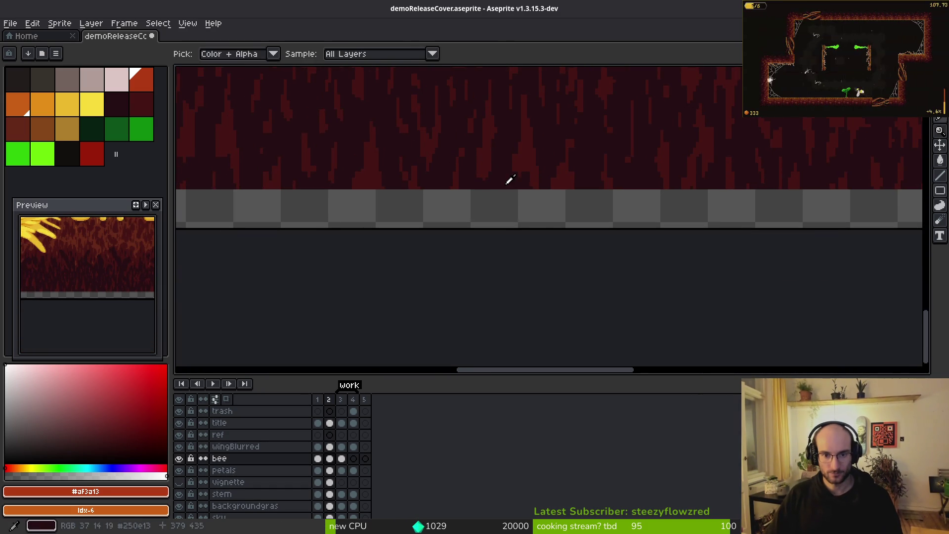
left_click(504, 178, "alt")
scroll(489, 188, "down", 3)
scroll(435, 212, "up", 4)
key("alt")
left_click(477, 207, "alt")
left_click(329, 494)
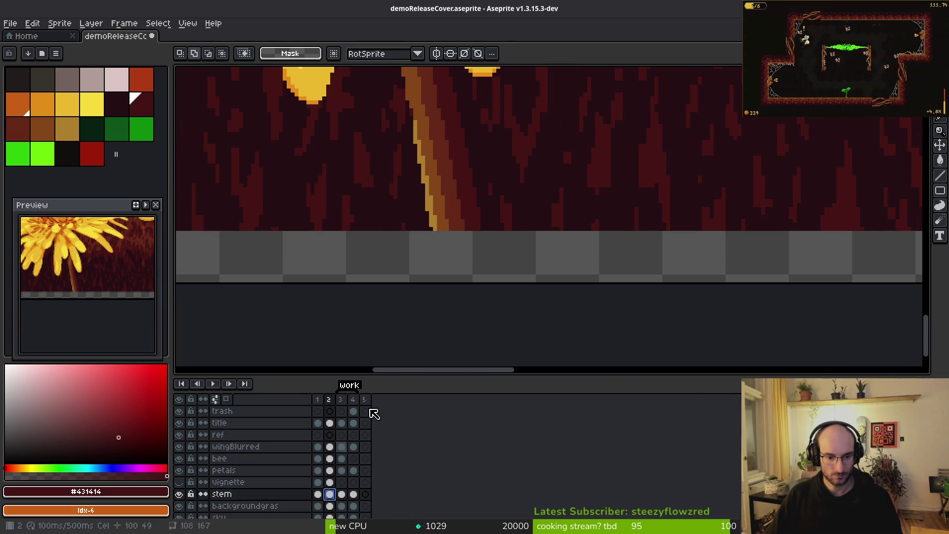
scroll(460, 221, "up", 2)
left_click_drag(494, 218, 523, 332)
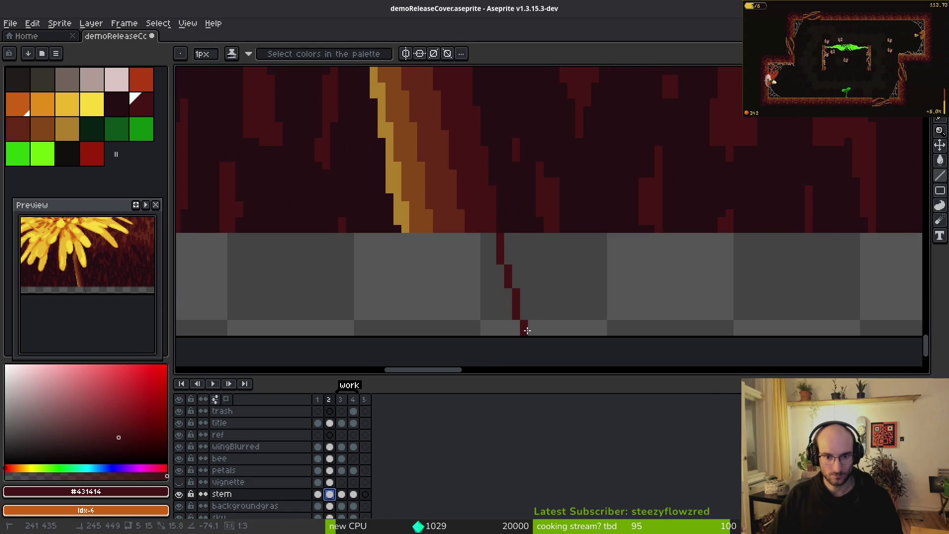
scroll(529, 277, "down", 1)
left_click_drag(536, 248, 521, 176)
left_click(460, 203)
mouse_move(452, 141)
left_mouse_down()
mouse_move(483, 246)
mouse_move(475, 253)
left_mouse_up()
Continue the stem downward with red, orange, tan and red-brown pencil lines.
key("0")
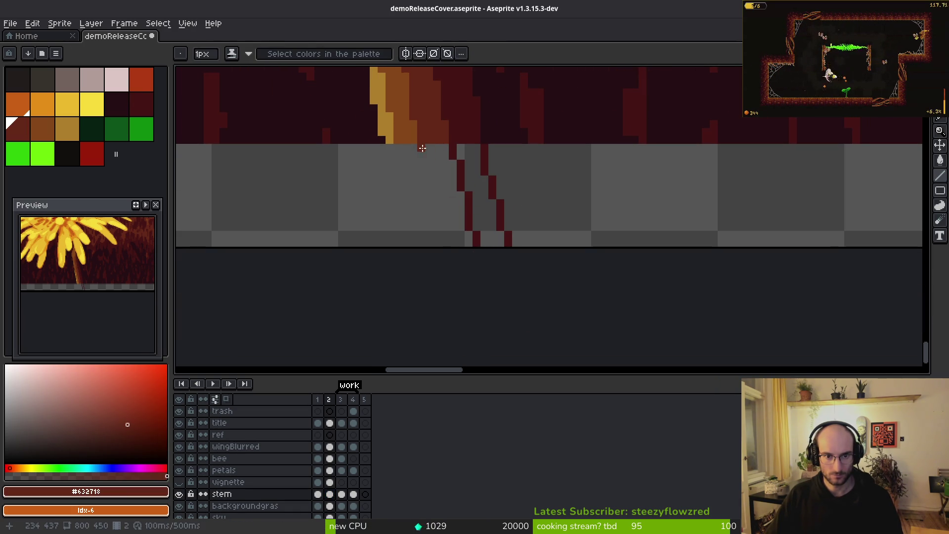
left_click_drag(422, 148, 439, 252)
left_click(407, 142, "alt")
left_click_drag(397, 144, 410, 247)
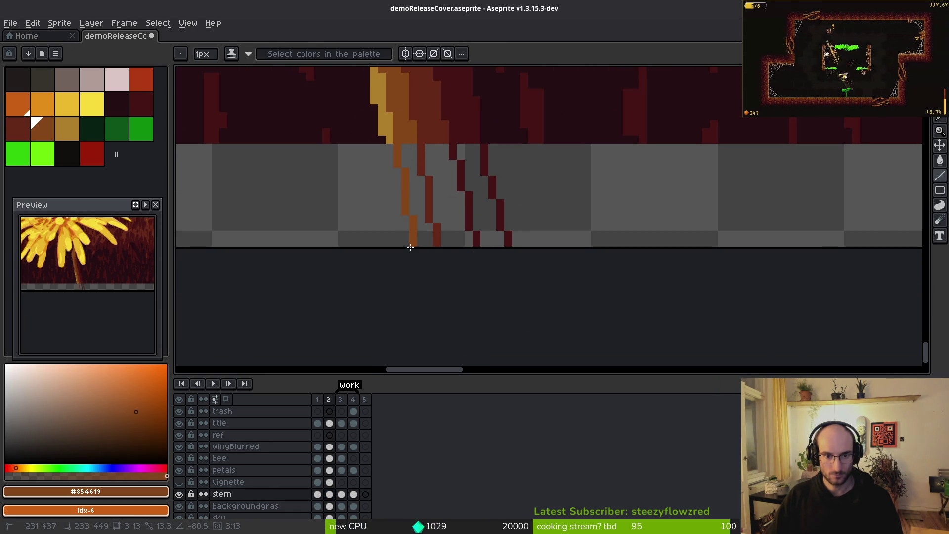
left_click(388, 133, "alt")
left_click_drag(388, 147, 402, 235)
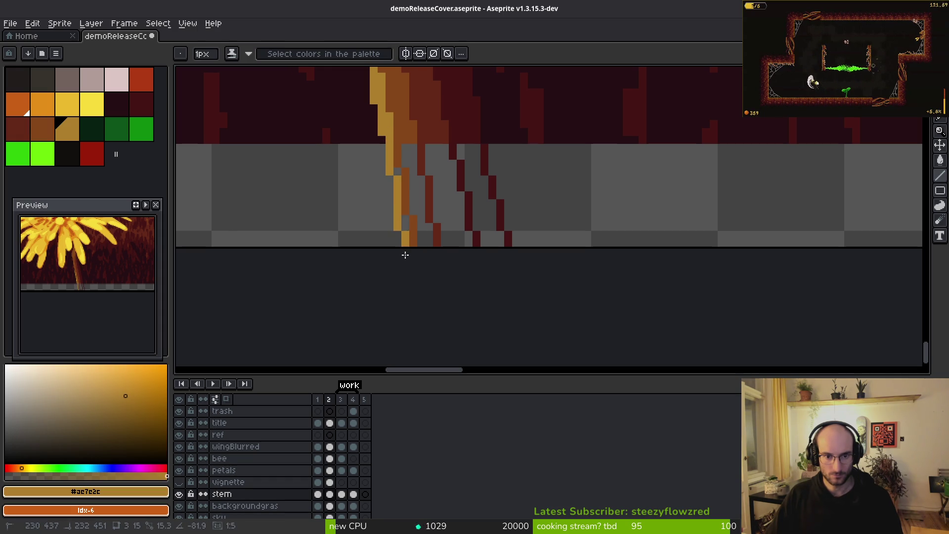
left_click(400, 169, "alt")
mouse_move(425, 242)
left_mouse_down()
mouse_move(430, 150)
mouse_move(470, 245)
left_mouse_up()
left_click(430, 150, "alt")
Flood-fill the strip right of the stem with dark red #431414 and save.
left_click(462, 117, "alt")
key("g")
left_click(475, 197)
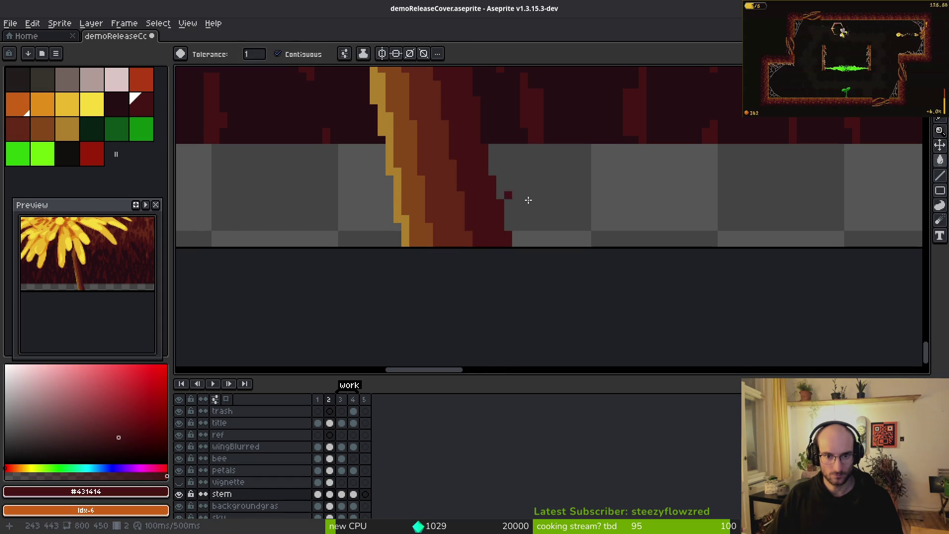
scroll(548, 192, "down", 5)
key("ctrl+s")
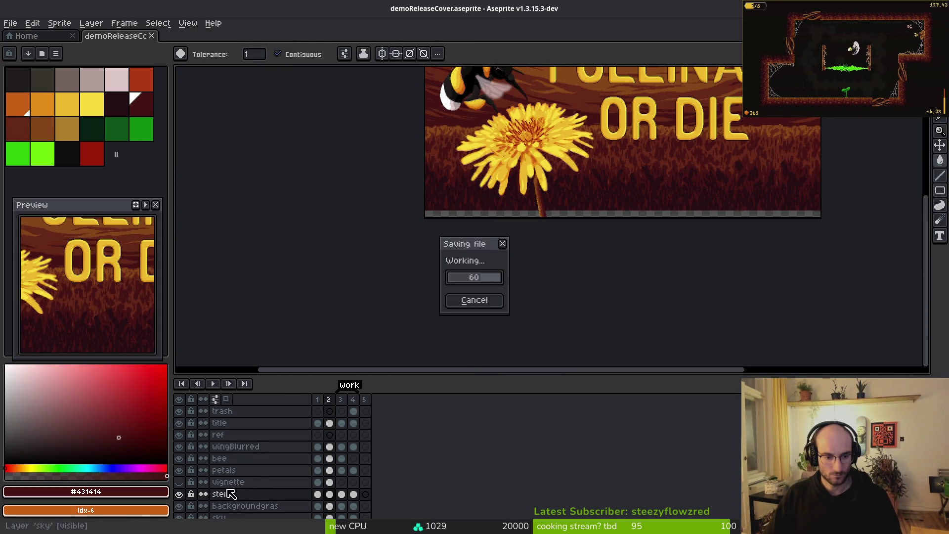
On the backgroundgras cel, stretch the right-side grass down over the empty bottom strip.
left_click(330, 506)
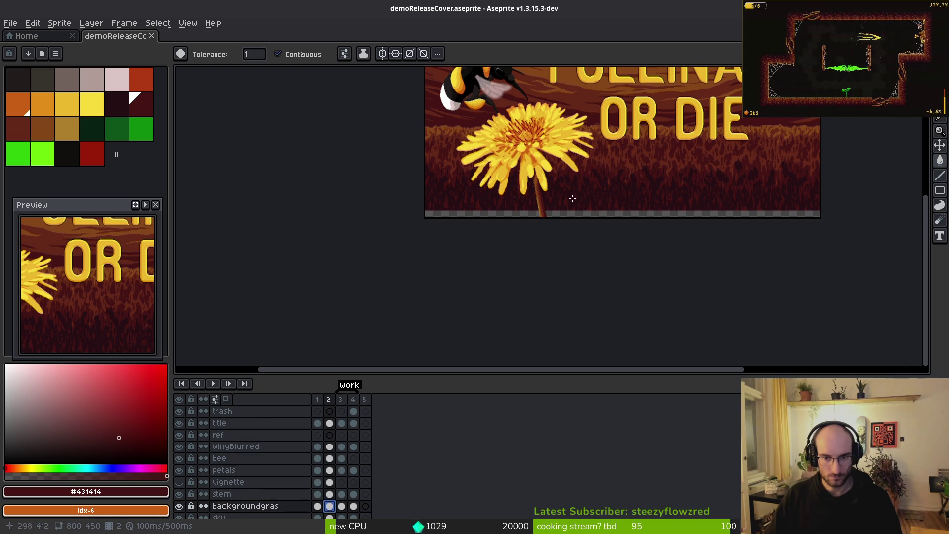
scroll(546, 206, "up", 3)
scroll(594, 209, "right", 3)
left_click(494, 183)
key("ctrl+z")
scroll(573, 218, "down", 1)
key("m")
mouse_move(835, 145)
left_mouse_down()
mouse_move(642, 214)
mouse_move(369, 246)
left_mouse_up()
left_click(468, 187)
mouse_move(366, 165)
left_mouse_down()
mouse_move(611, 203)
mouse_move(836, 222)
left_mouse_up()
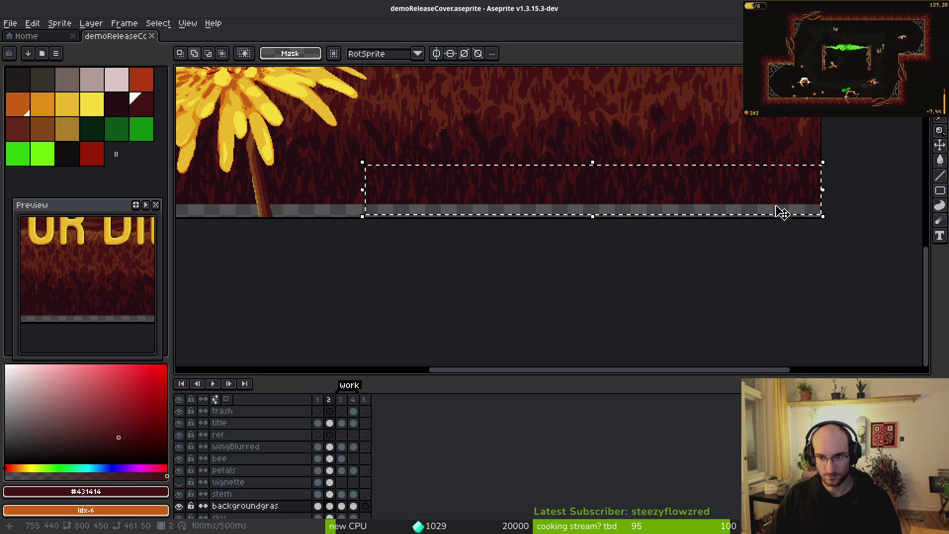
left_click_drag(595, 218, 599, 241)
key("Return")
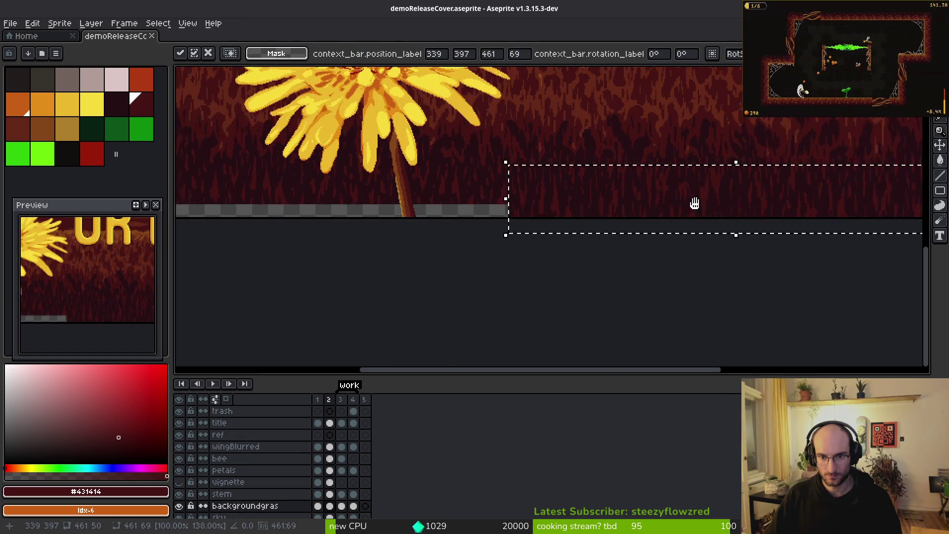
Stretch the left-side grass down to the bottom edge, save, and eyedrop the sky's brown.
scroll(687, 205, "up", 3)
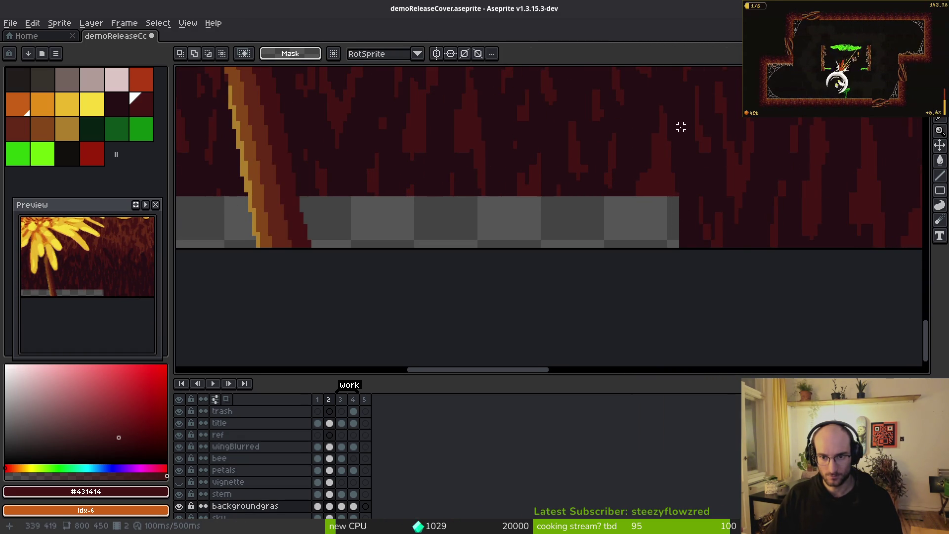
scroll(667, 292, "up", 2)
mouse_move(670, 292)
left_mouse_down()
mouse_move(627, 148)
mouse_move(418, 121)
mouse_move(350, 183)
mouse_move(288, 187)
left_mouse_up()
scroll(594, 142, "down", 2)
scroll(350, 182, "down", 1)
scroll(377, 218, "up", 1)
scroll(630, 226, "up", 2)
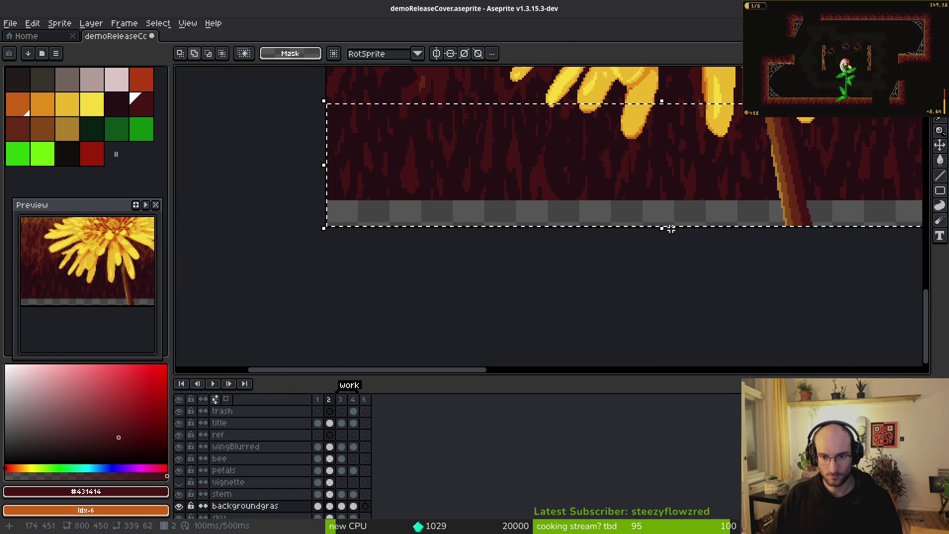
left_click_drag(663, 228, 664, 267)
scroll(642, 225, "down", 5)
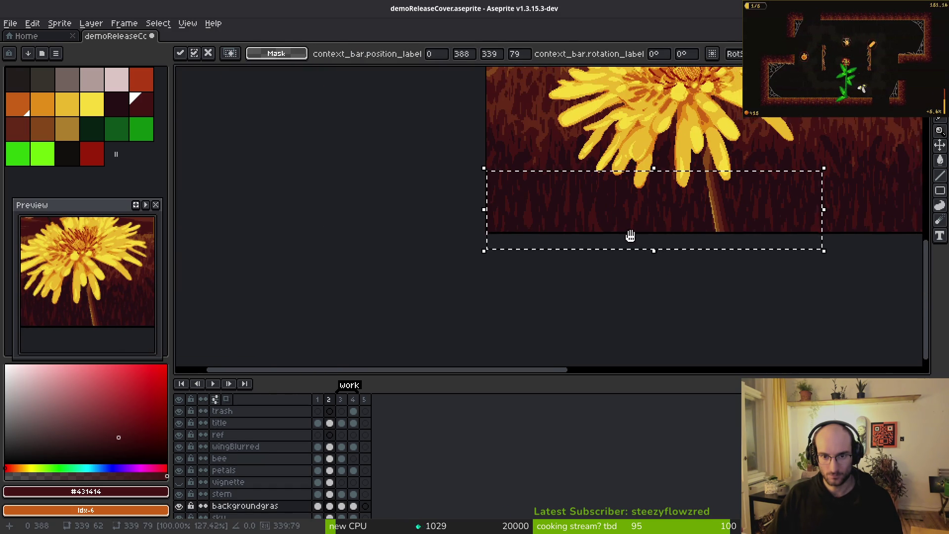
key("Return")
key("ctrl+s")
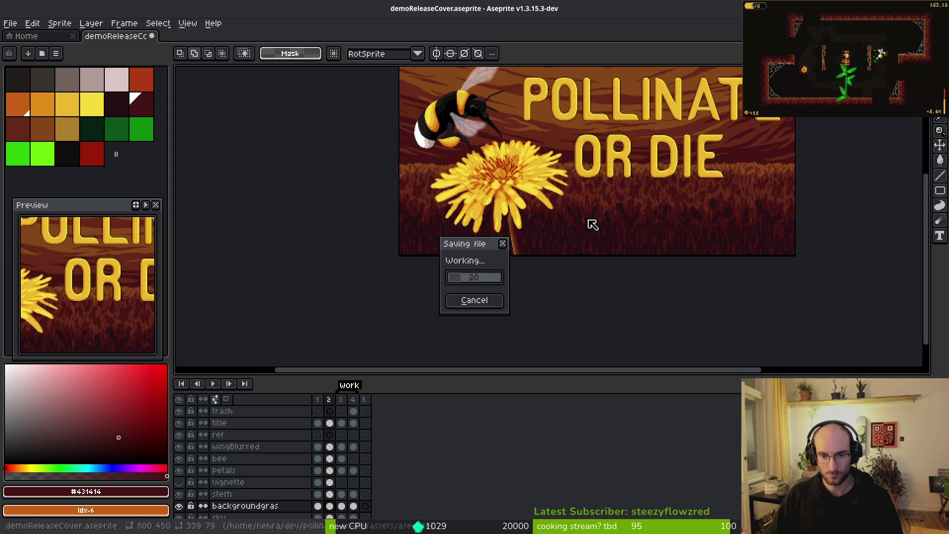
scroll(517, 190, "up", 3)
left_click(529, 237, "alt")
Bucket-fill the empty top strip of the sky layer with brown #854619.
key("g")
scroll(498, 186, "down", 3)
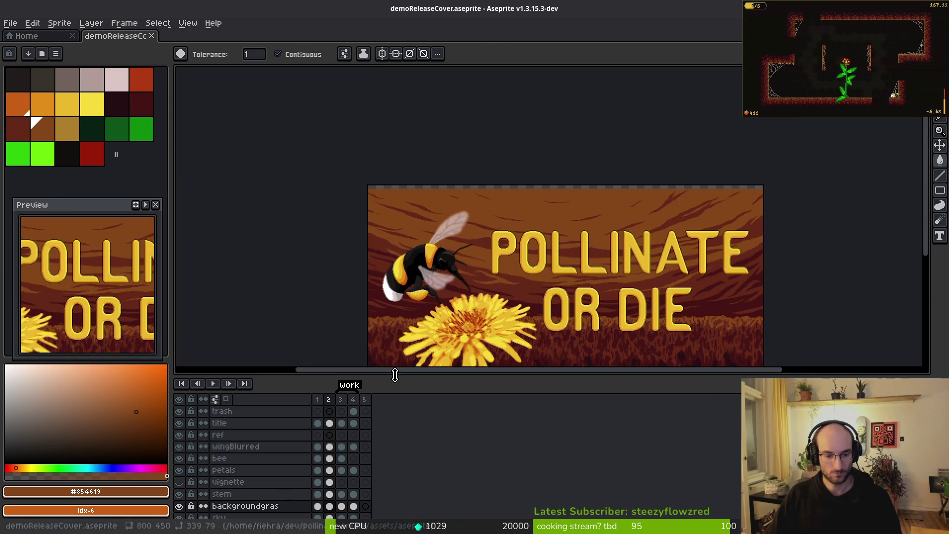
scroll(305, 488, "down", 1)
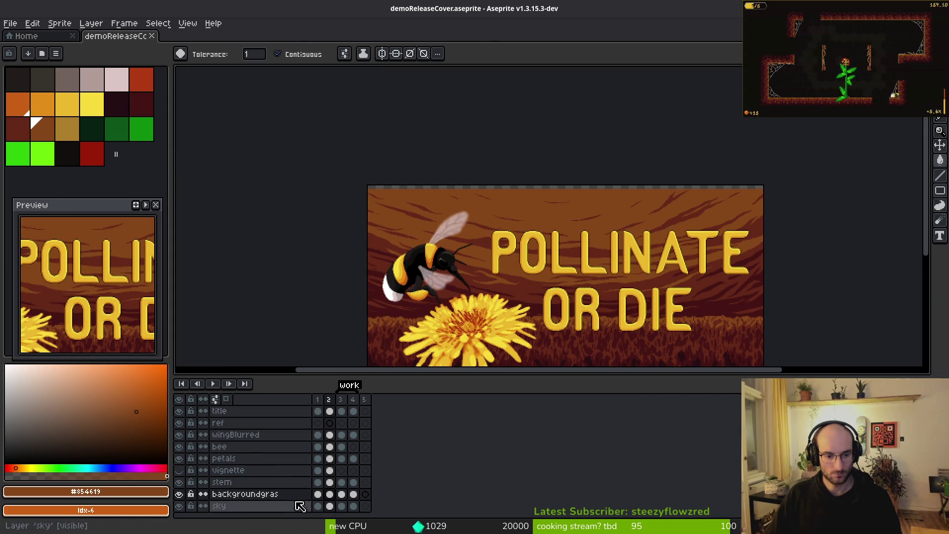
left_click(329, 506)
scroll(528, 191, "up", 3)
left_click(528, 191)
scroll(528, 191, "down", 4)
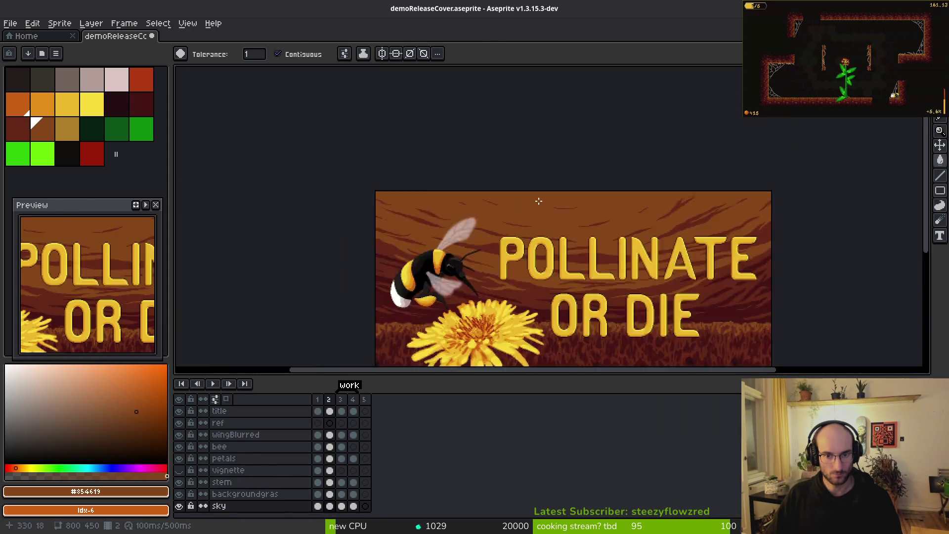
Save the cover, discard a trial all-frames sprite sheet, and re-export the cover.
key("ctrl")
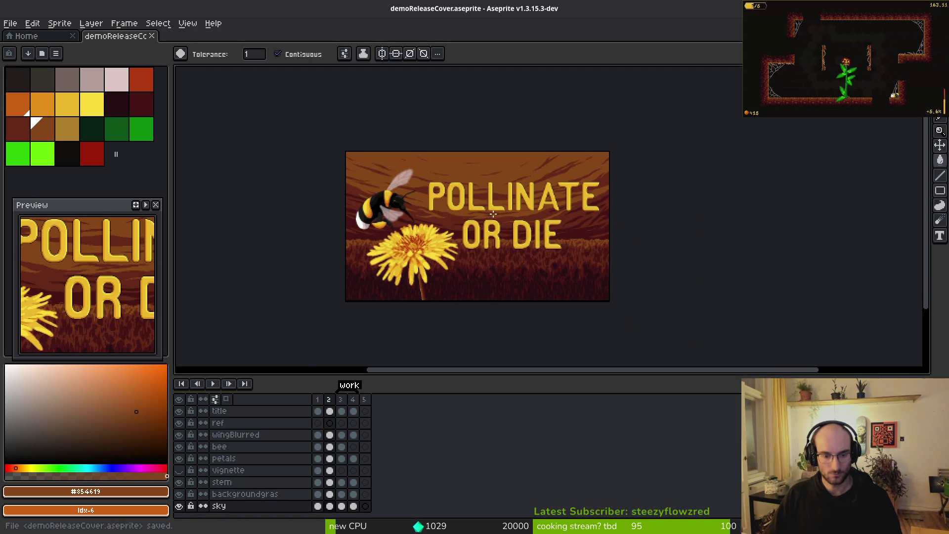
key("ctrl+e")
left_click(304, 176)
scroll(323, 141, "down", 2)
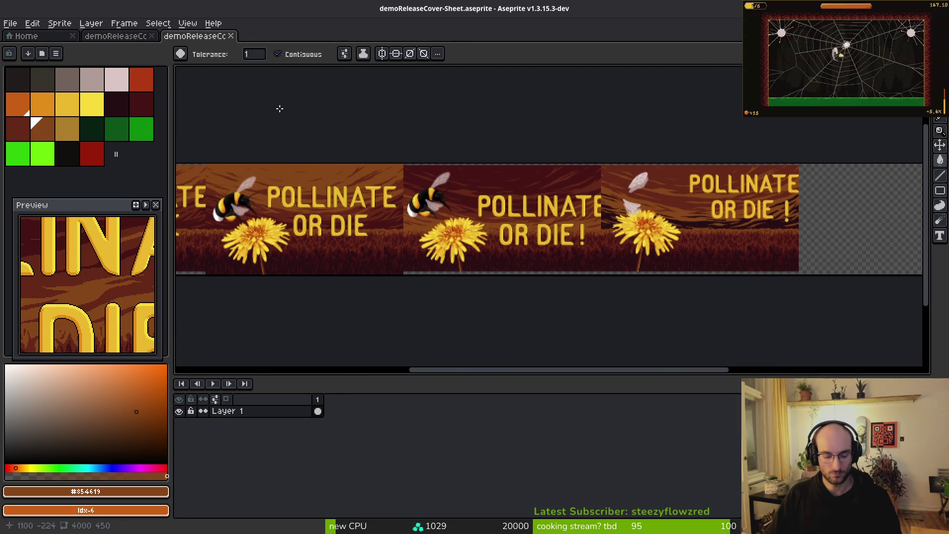
left_click(230, 36)
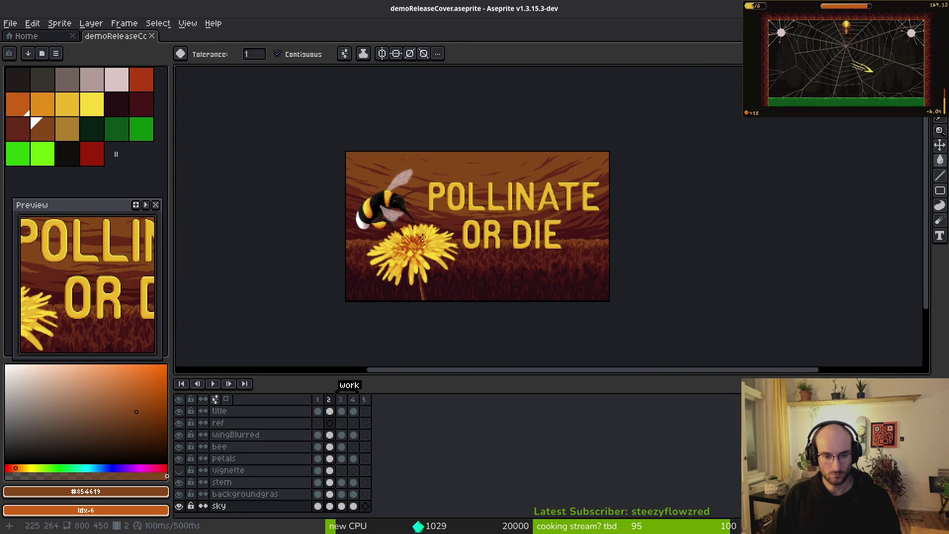
key("ctrl+alt+shift+s")
key("Return")
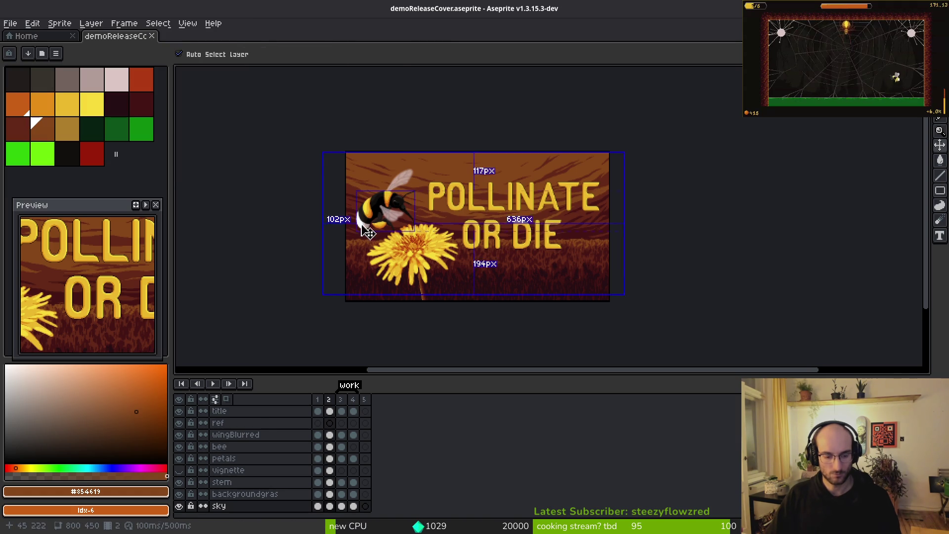
Generate a sprite sheet of the cover with Frames set to Selected frames only.
key("ctrl+e")
left_click(209, 145)
left_click(210, 179)
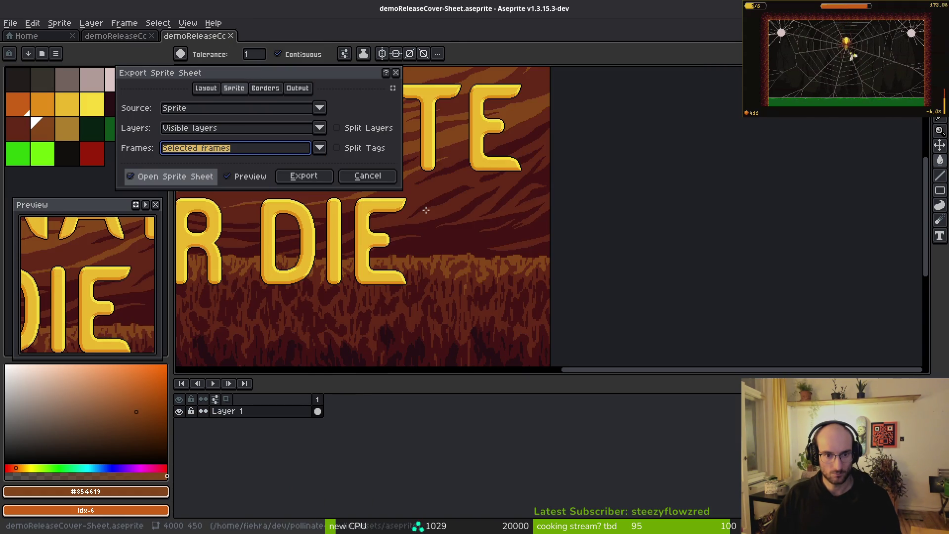
left_click(327, 179)
scroll(513, 226, "down", 3)
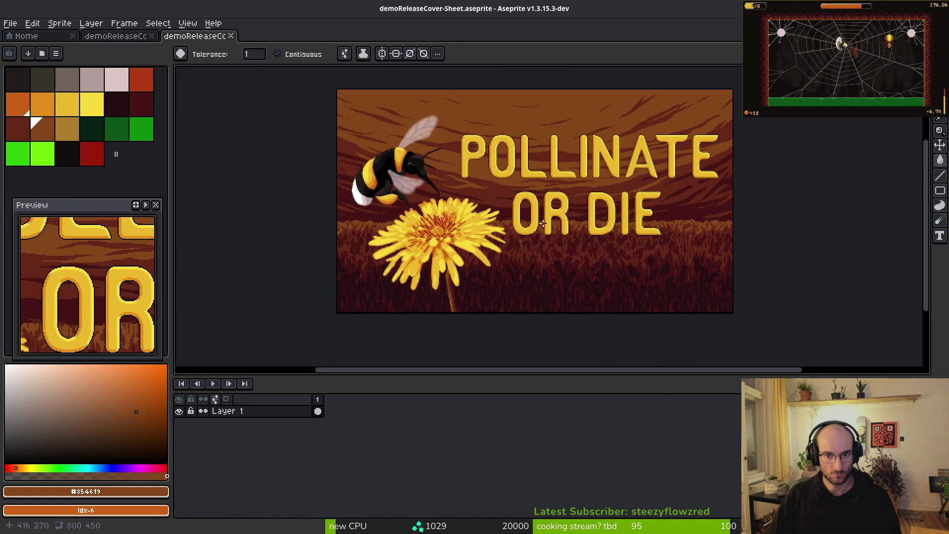
scroll(544, 234, "up", 1)
Open the sheet's export path browser and navigate up to the home folder.
key("ctrl+shift+e")
left_click(233, 43)
left_click(257, 58)
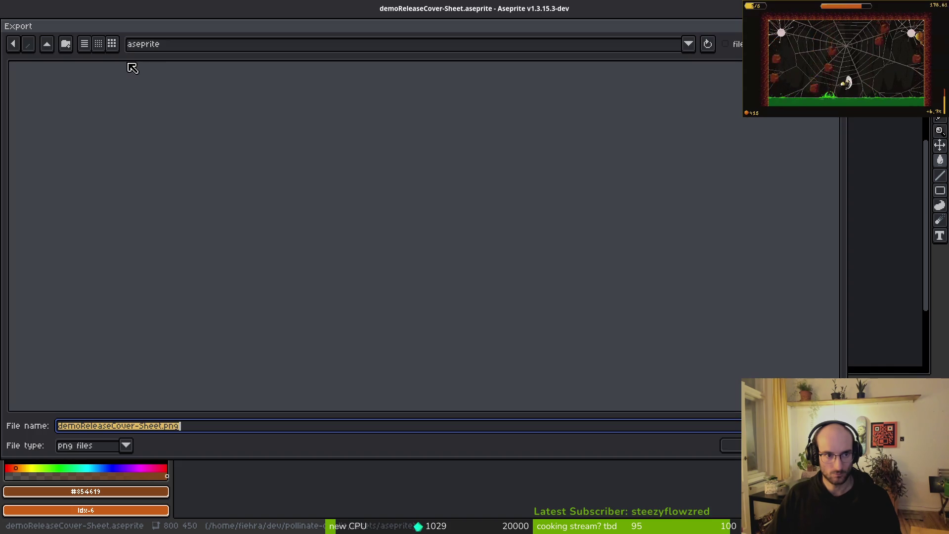
left_click(47, 44)
double_click(38, 86)
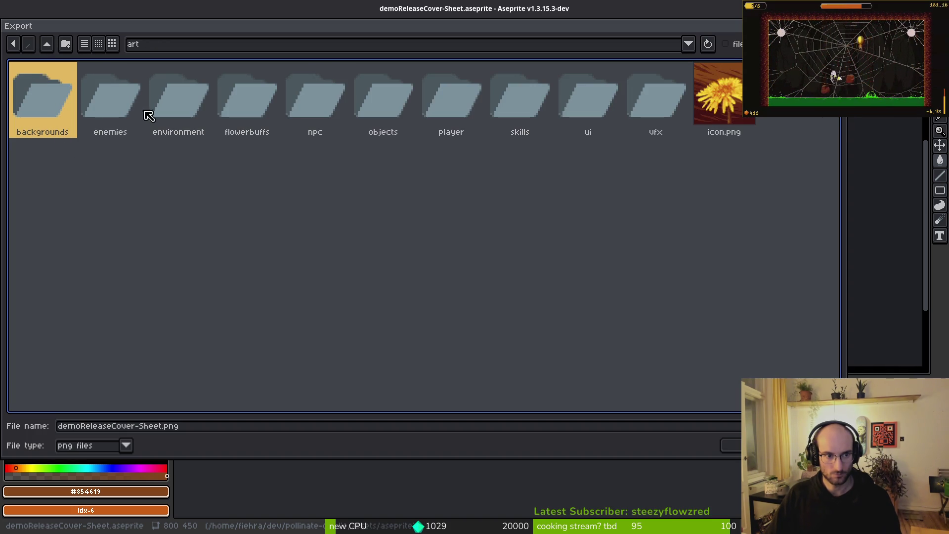
left_click(46, 45)
left_click(46, 45)
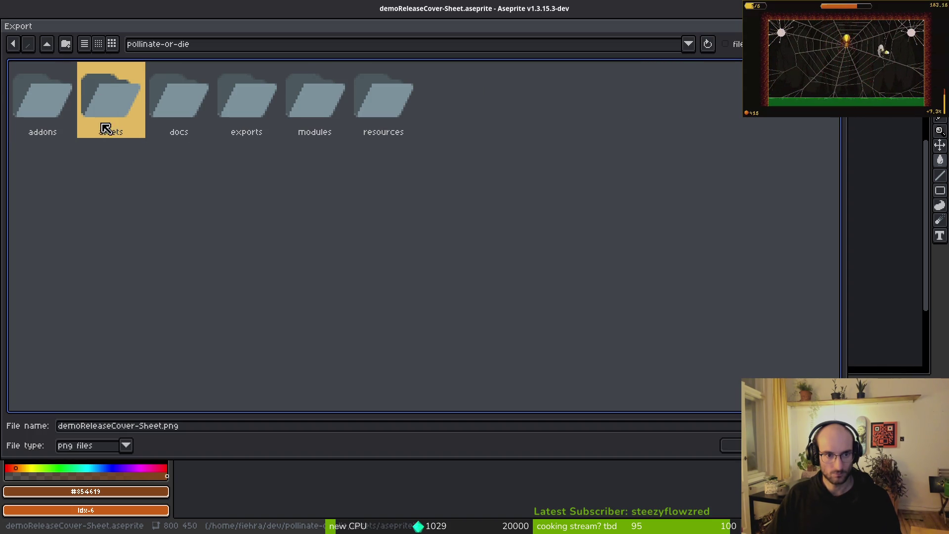
left_click(45, 46)
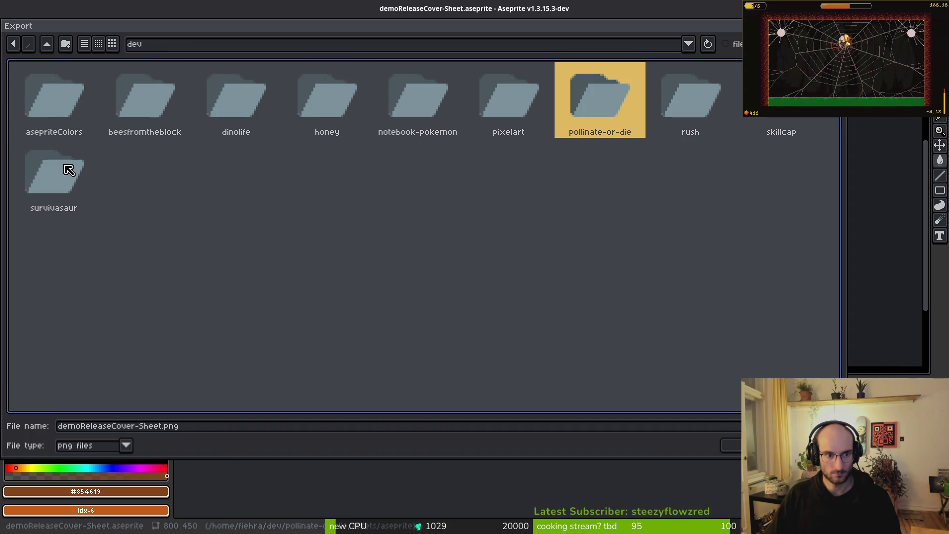
left_click(48, 47)
Export the PNG to Downloads/pollinateOrDieSteamMarketingStuff/pollinateordieSteamAssets and view the Steam store page.
double_click(195, 122)
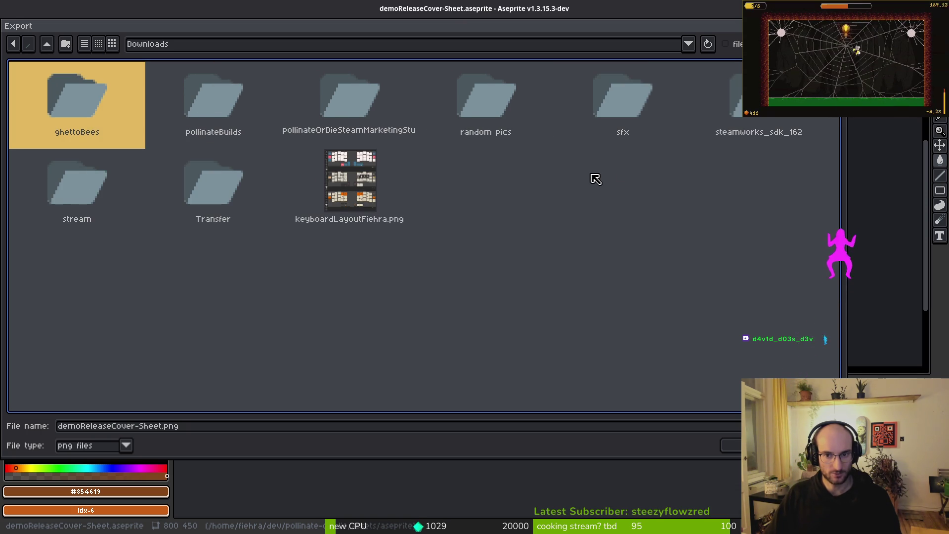
double_click(360, 106)
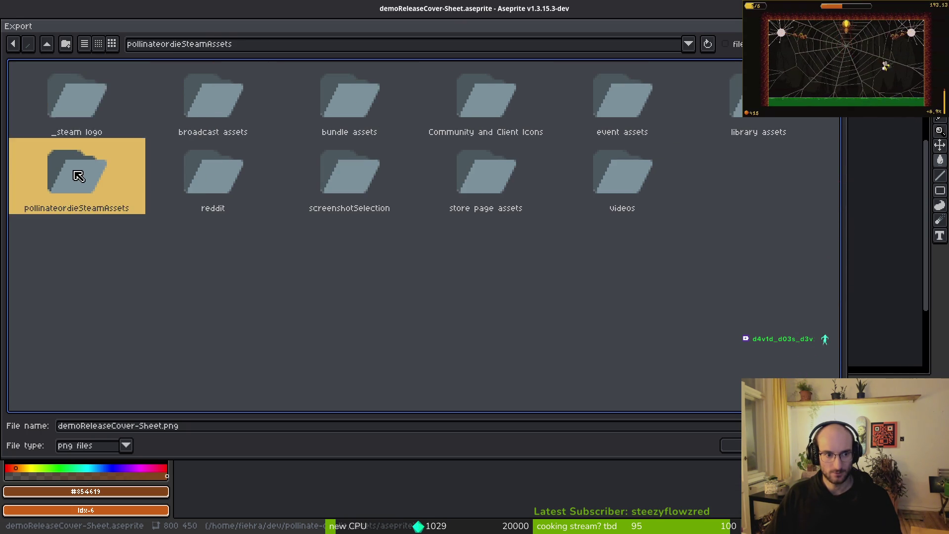
double_click(78, 174)
left_click(731, 445)
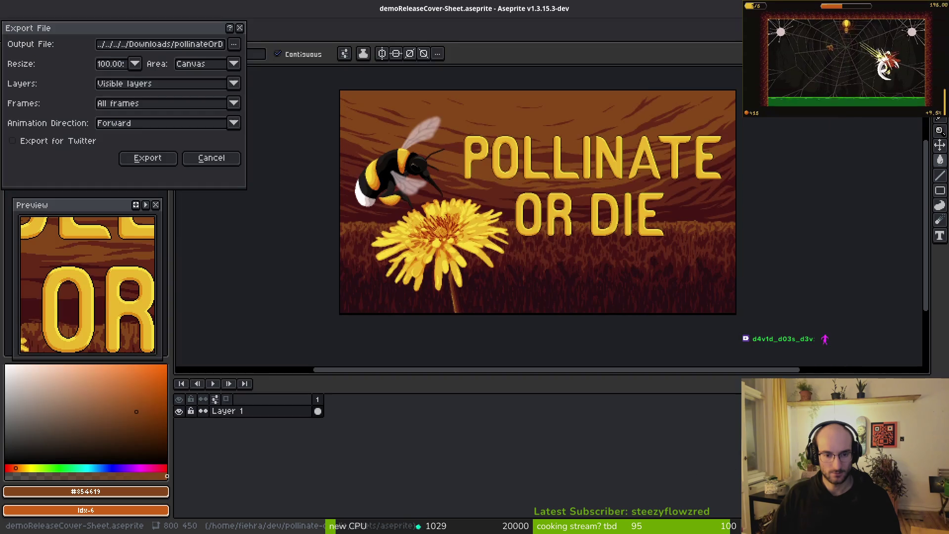
left_click(148, 160)
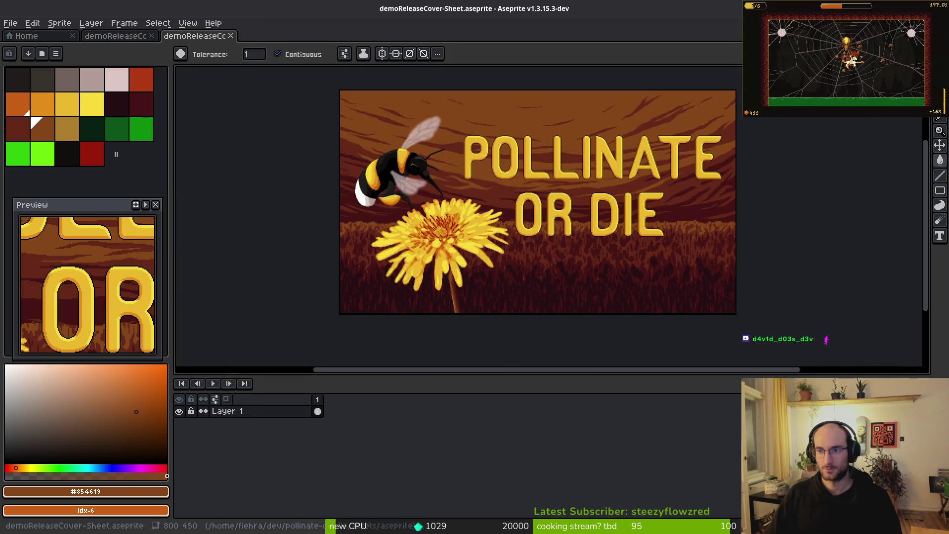
key("alt+Tab")
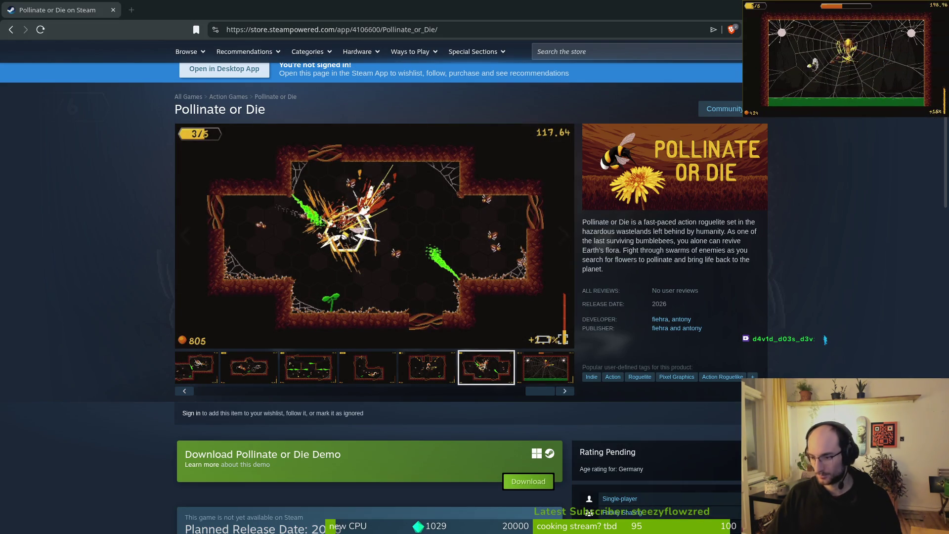
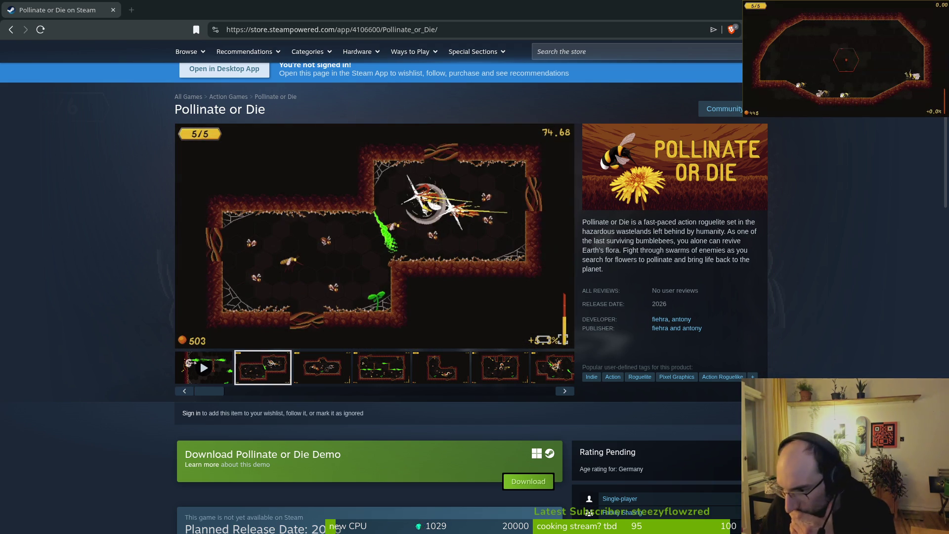
Switch from the Pollinate or Die store page in the browser to Aseprite's home screen.
key("alt+Tab")
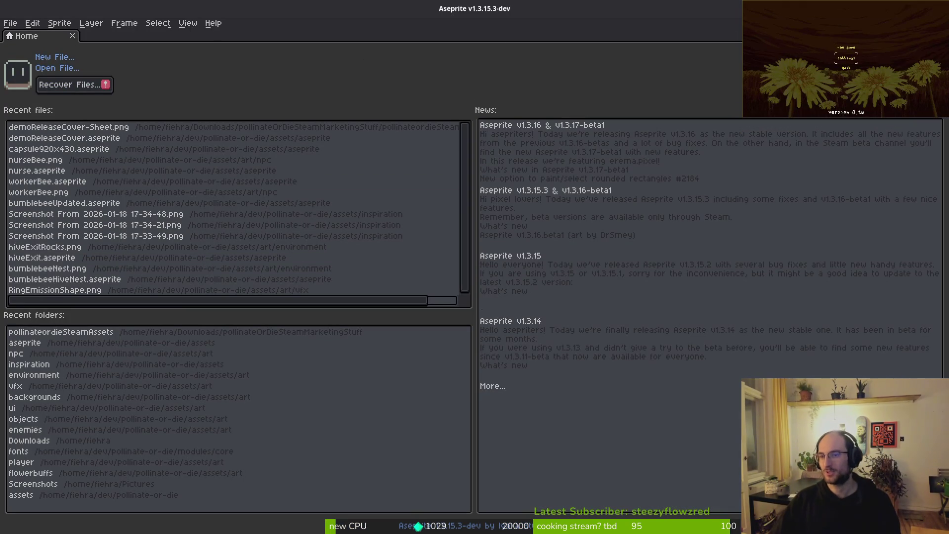
Create a new 1920×622 px sprite with a transparent background.
key("alt+Tab")
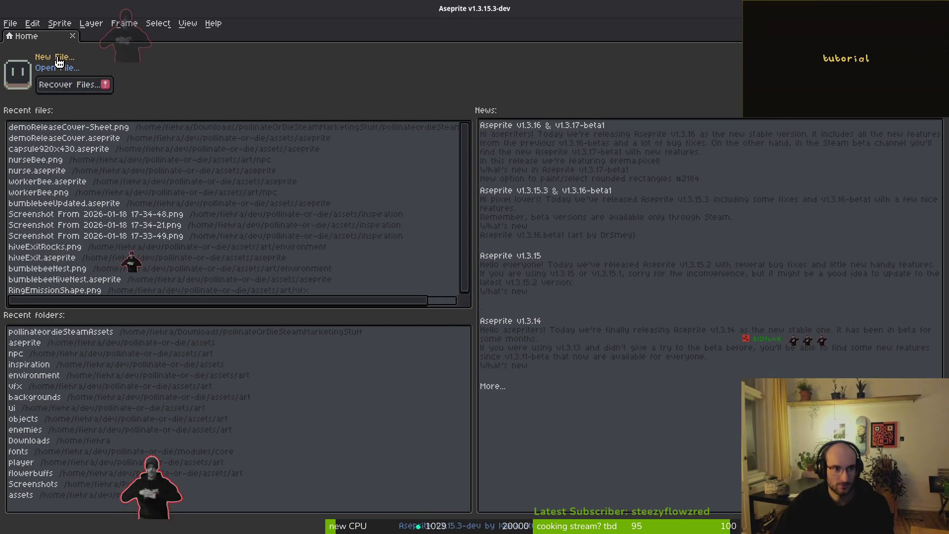
left_click(55, 57)
type("1829")
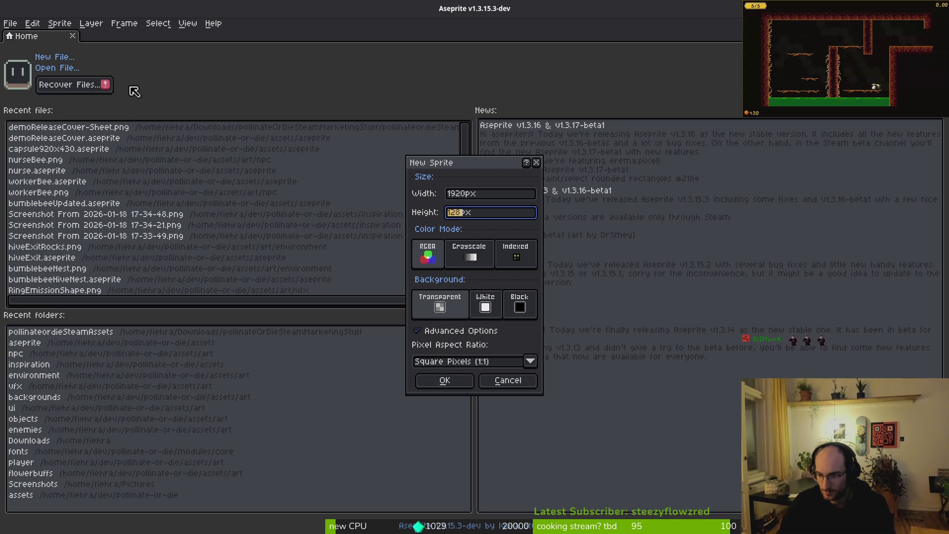
key("Return")
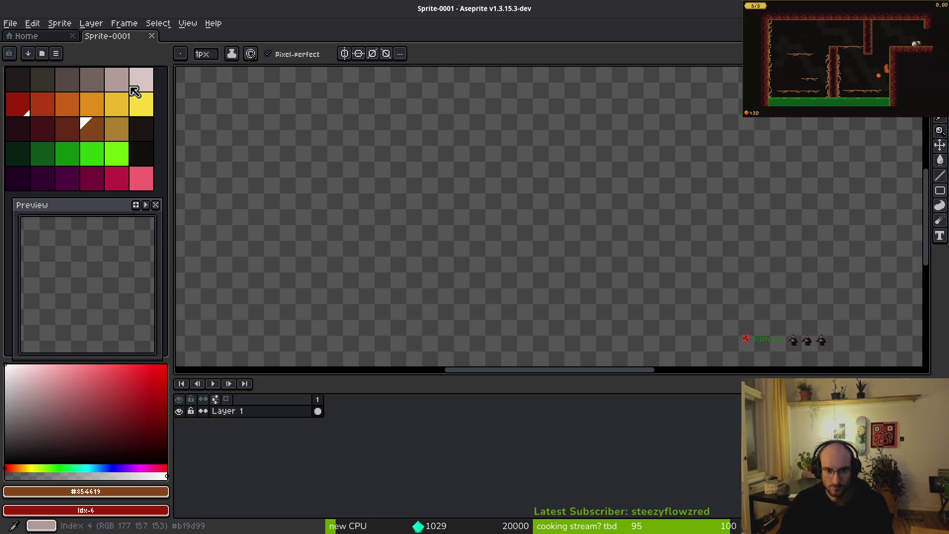
Open demoReleaseCover.aseprite from the recent files and make its bee layer active.
scroll(487, 203, "down", 3)
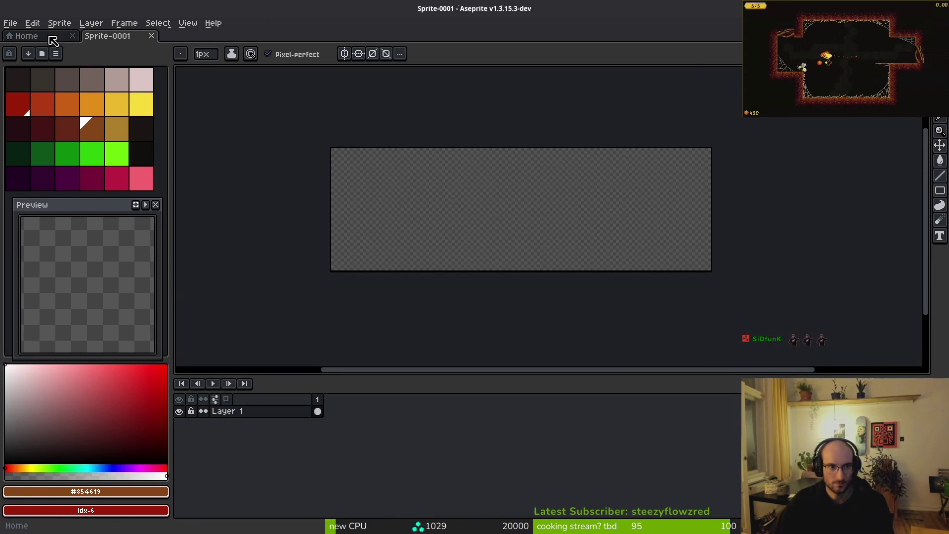
left_click(26, 36)
left_click(60, 141)
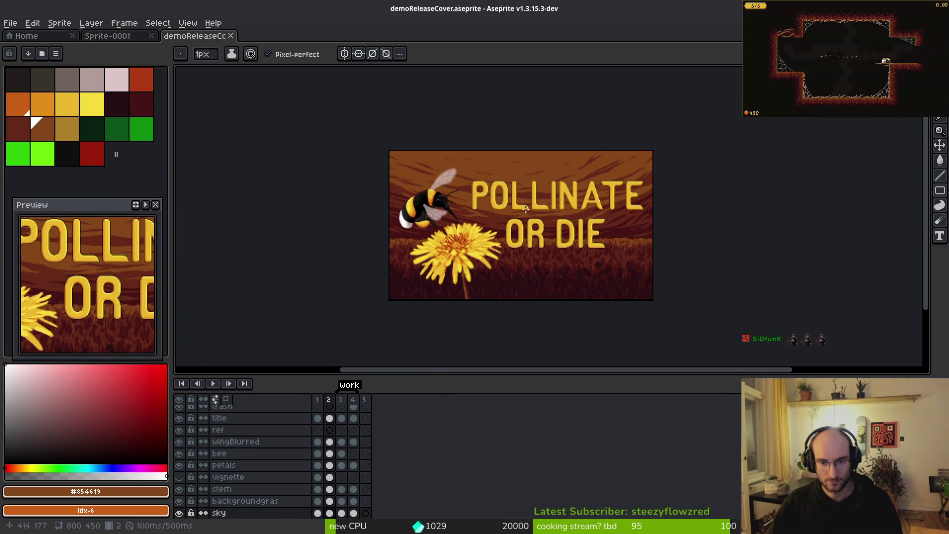
scroll(546, 223, "up", 1)
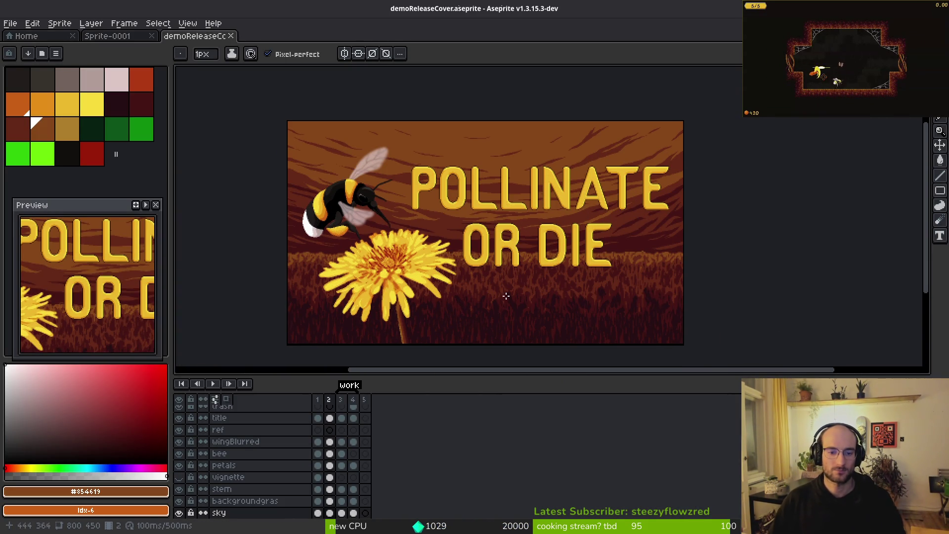
key("m")
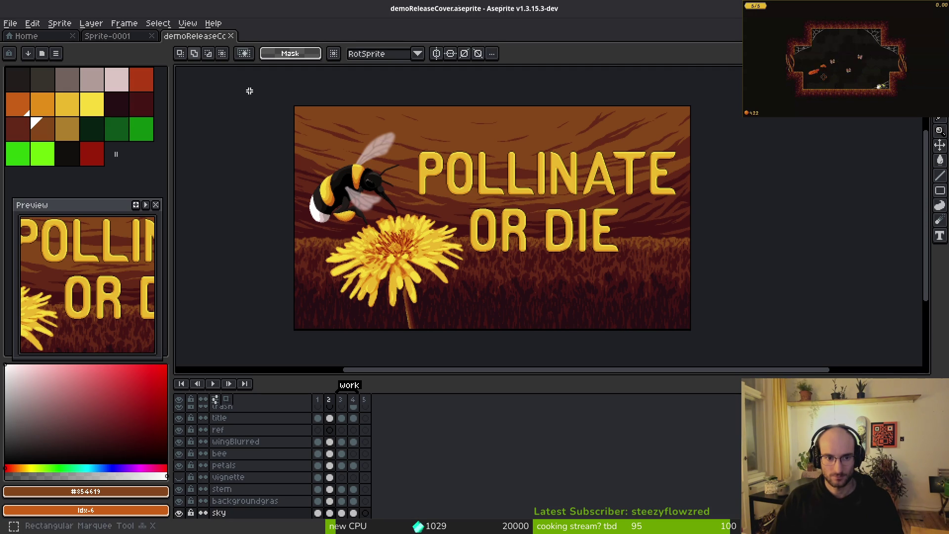
key("ctrl+a")
key("ctrl+d")
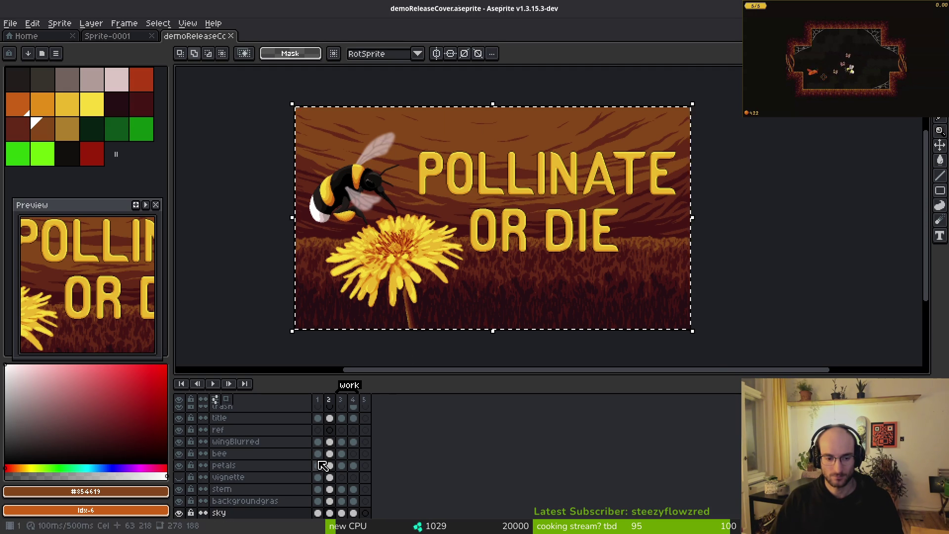
left_click(326, 454)
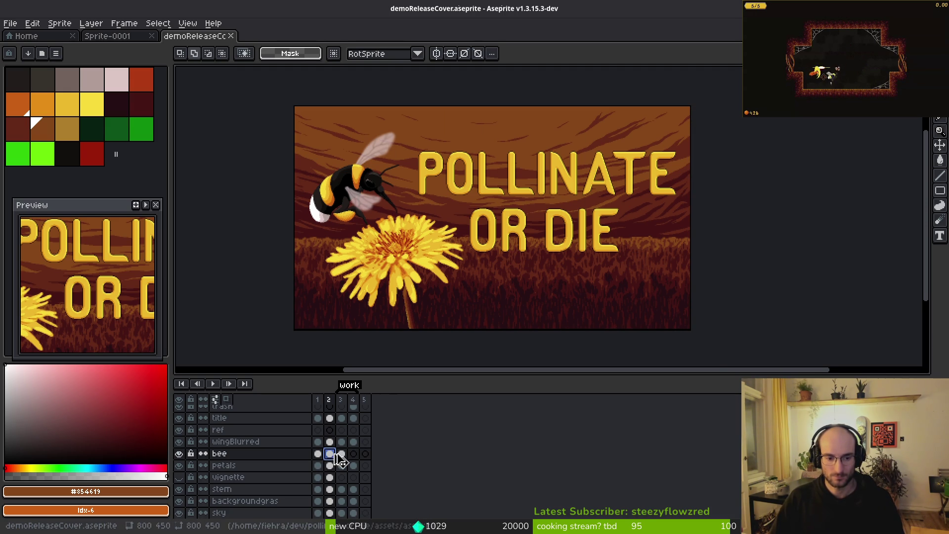
Copy the wingBlurred layer art from the cover and paste it into Sprite-0001.
left_click(112, 36)
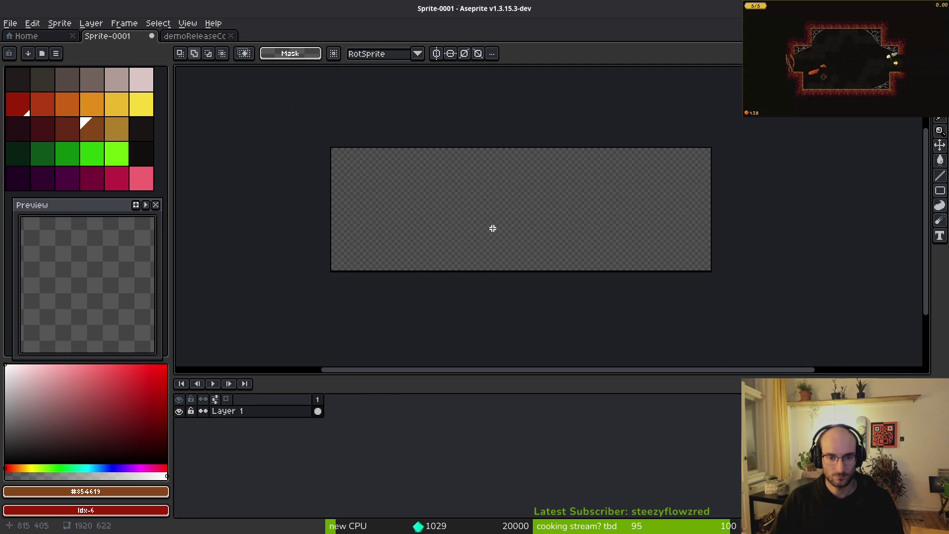
scroll(392, 202, "up", 1)
left_click_drag(333, 176, 482, 247)
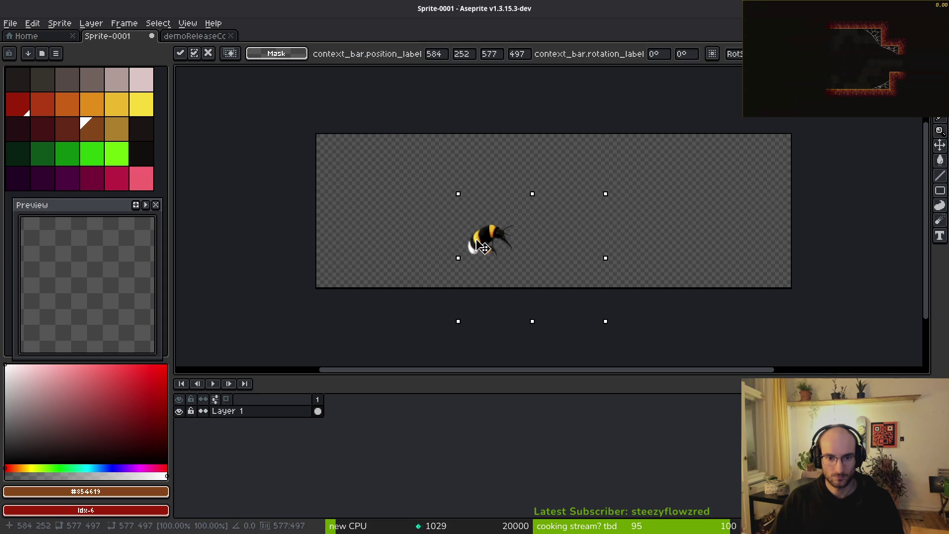
key("Escape")
left_click(194, 36)
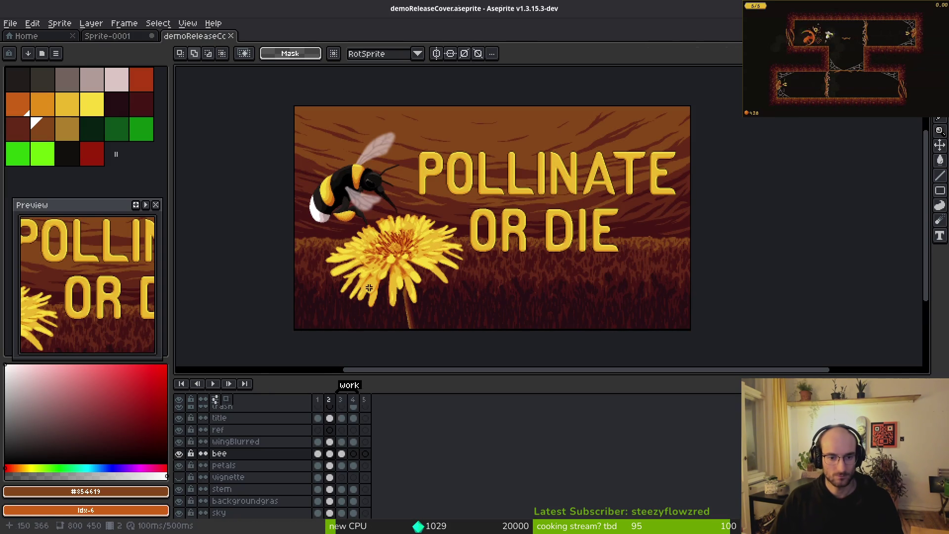
left_click(331, 442)
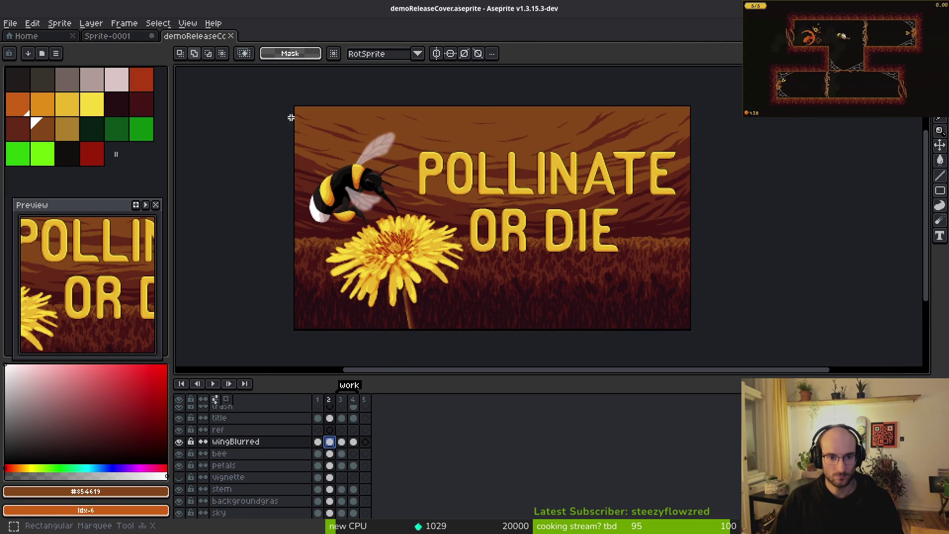
left_click_drag(476, 292, 476, 292)
key("ctrl+c")
left_click(114, 36)
key("ctrl+v")
key("Return")
Paste the bee into Sprite-0001, commit it and clear the selection.
scroll(366, 216, "up", 2)
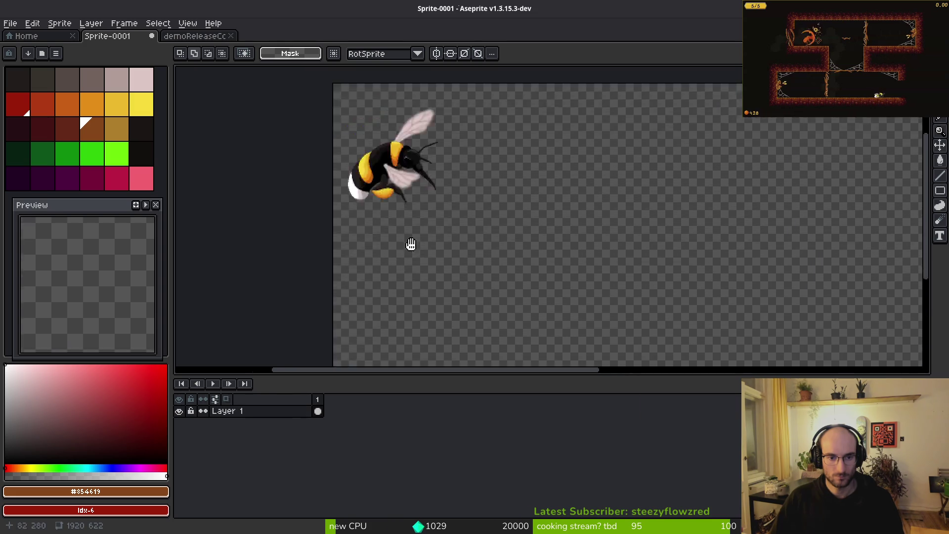
key("ctrl+v")
key("Return")
key("ctrl+d")
Try bringing the flower into Sprite-0001, then undo that paste.
left_click(178, 38)
key("ctrl+z")
scroll(390, 341, "down", 3)
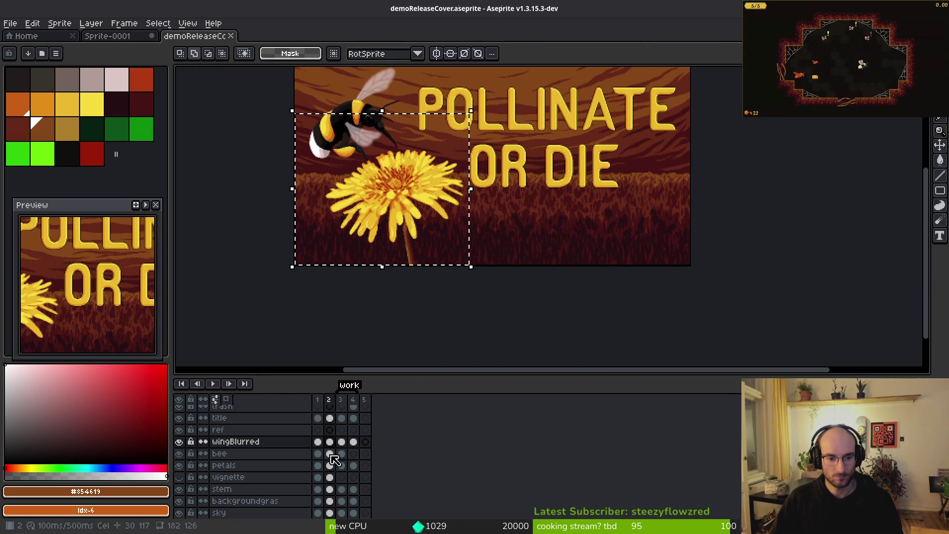
left_click(118, 36)
scroll(475, 193, "down", 2)
key("ctrl+z")
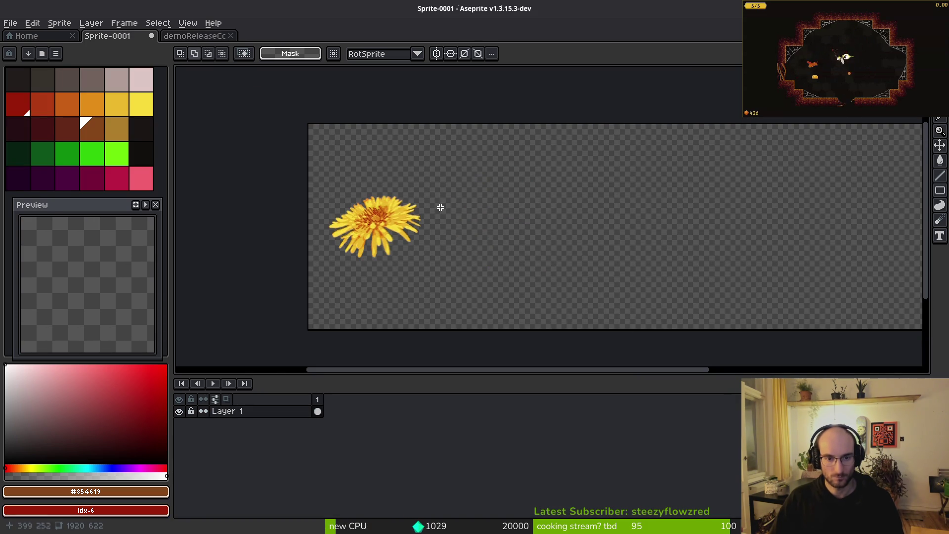
key("ctrl+z")
Copy the bee-and-flower area from the cover's petals layer and paste it into Sprite-0001.
left_click(190, 36)
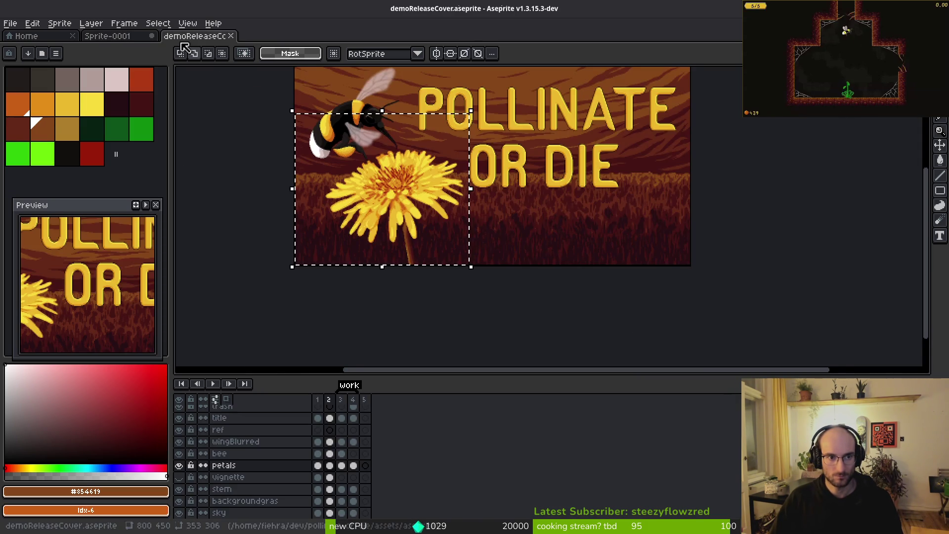
key("ctrl+z")
left_click(329, 465)
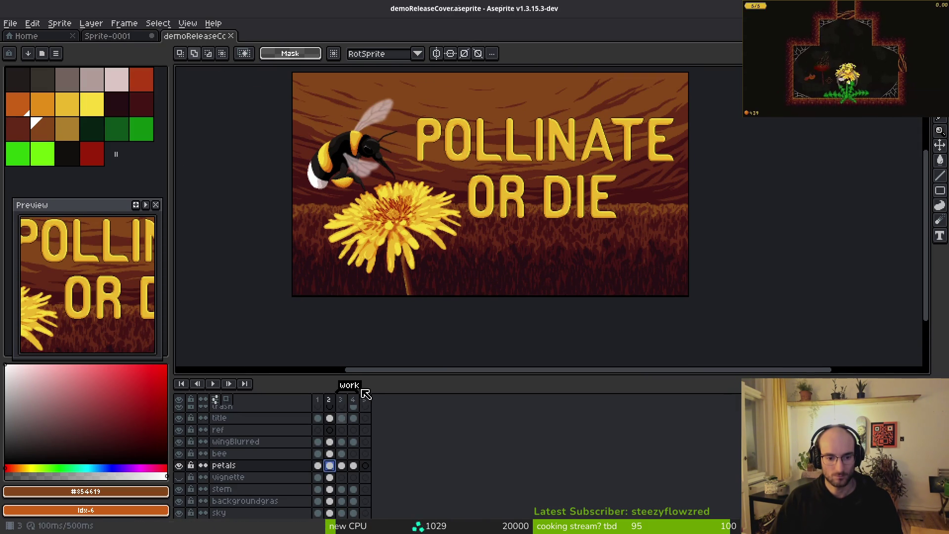
left_click_drag(433, 271, 505, 356)
key("ctrl+c")
left_click(108, 36)
key("ctrl+v")
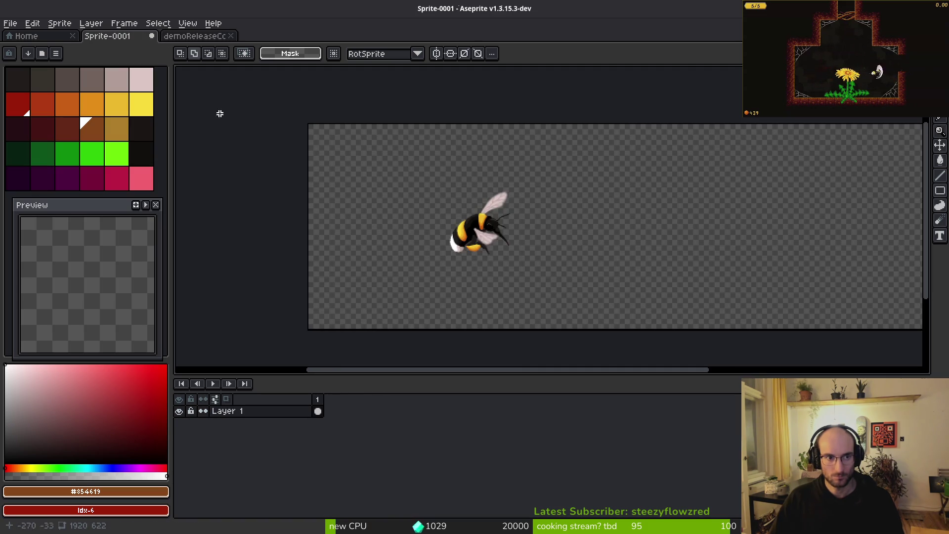
Paste the dandelion into Sprite-0001, drop it on the canvas, and compare against the cover.
key("ctrl+v")
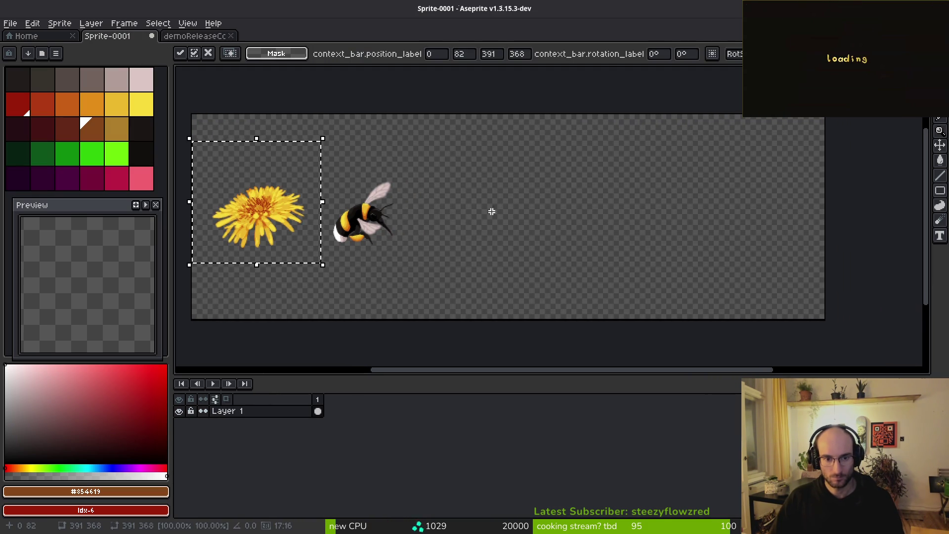
left_click(195, 35)
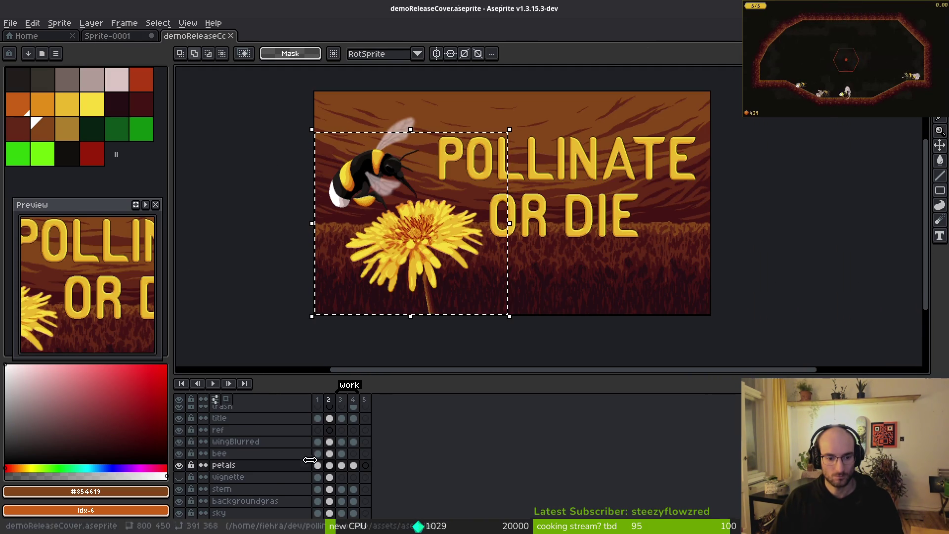
left_click(332, 477)
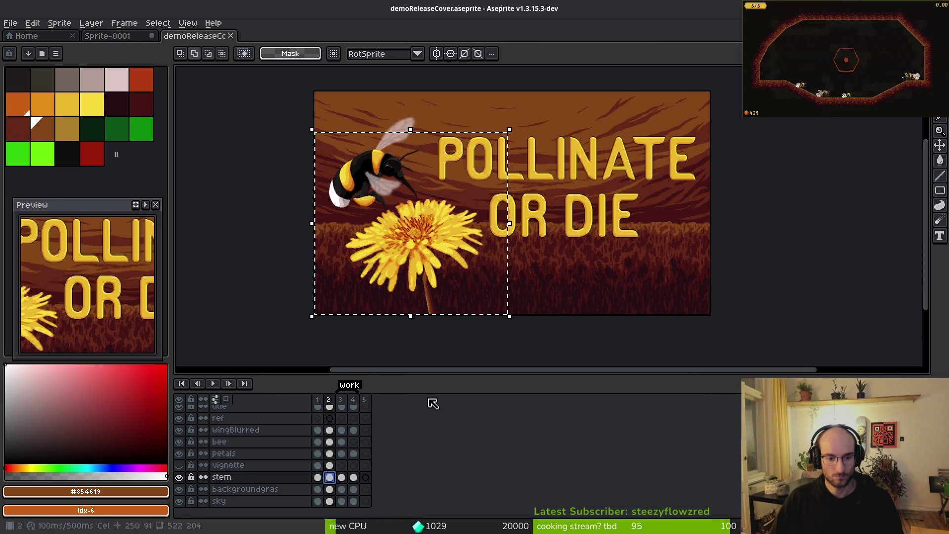
left_click(119, 36)
left_click(348, 259)
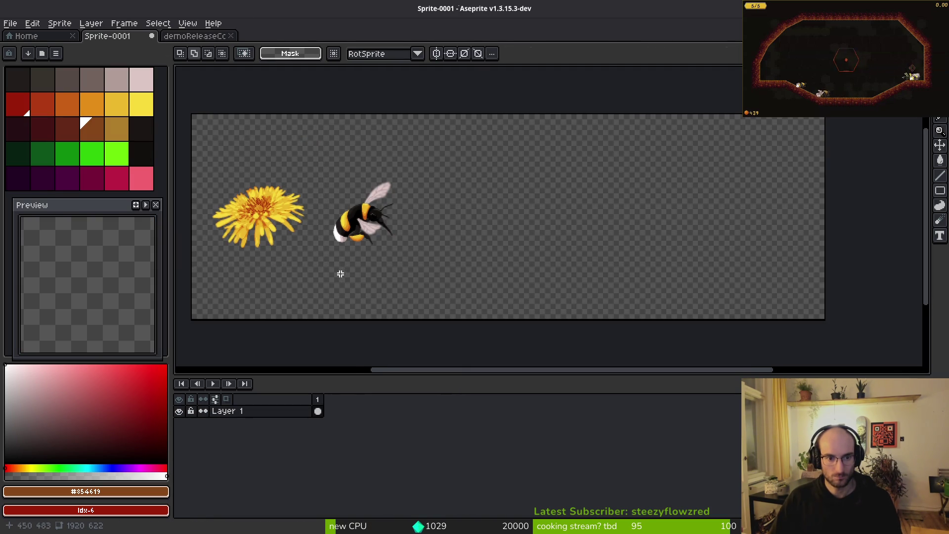
left_click_drag(341, 273, 374, 267)
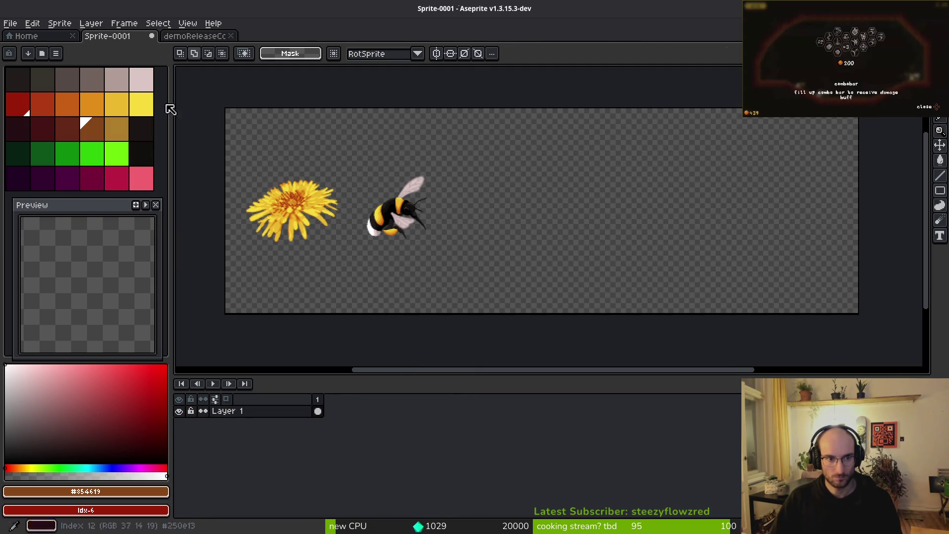
left_click(188, 36)
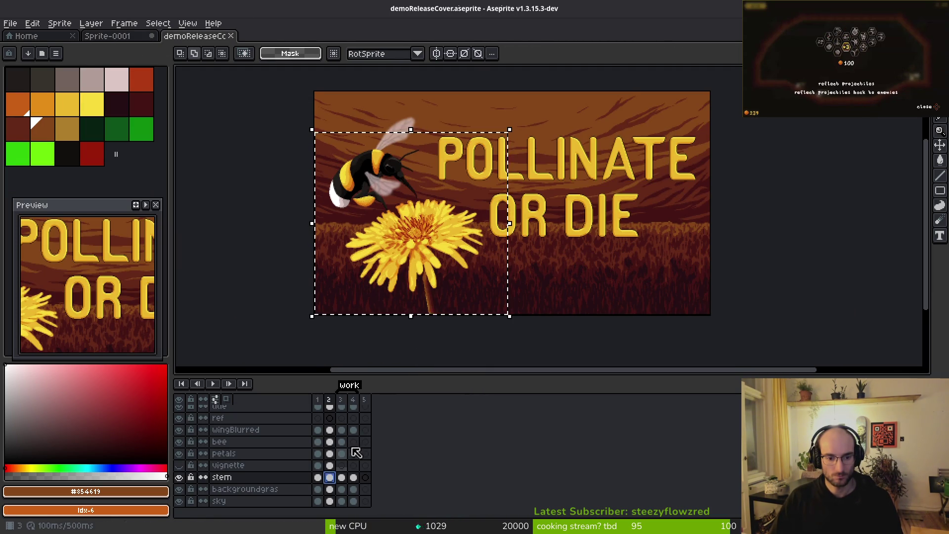
left_click_drag(419, 280, 425, 269)
left_click_drag(364, 212, 368, 212)
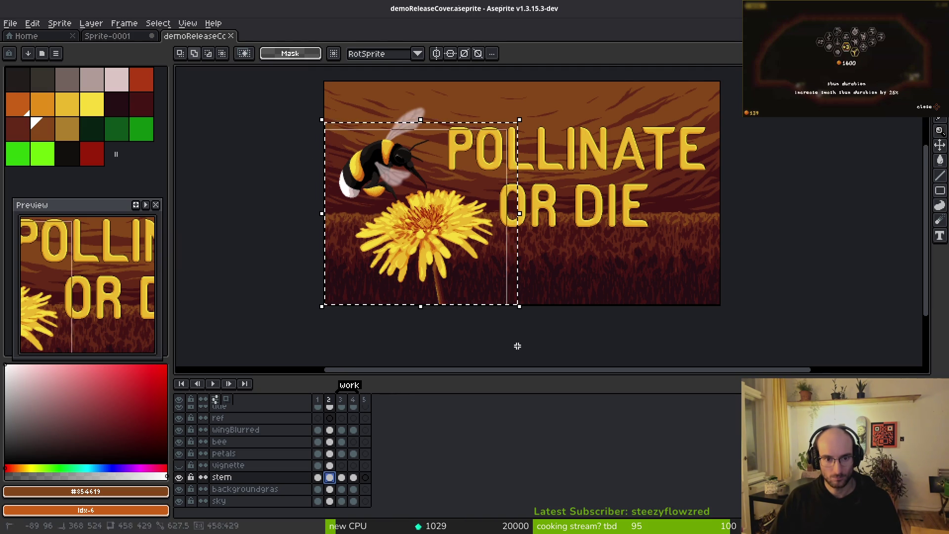
scroll(529, 341, "down", 2)
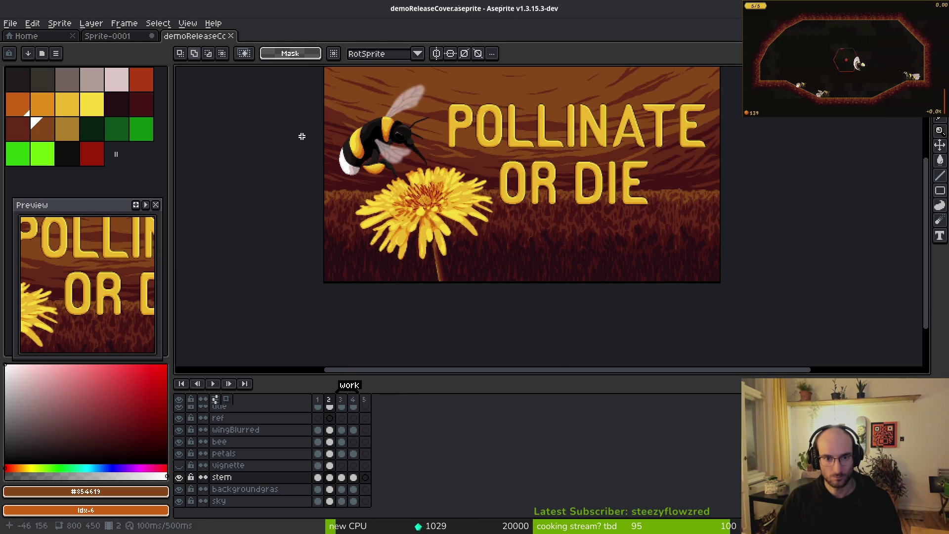
key("ctrl+Tab")
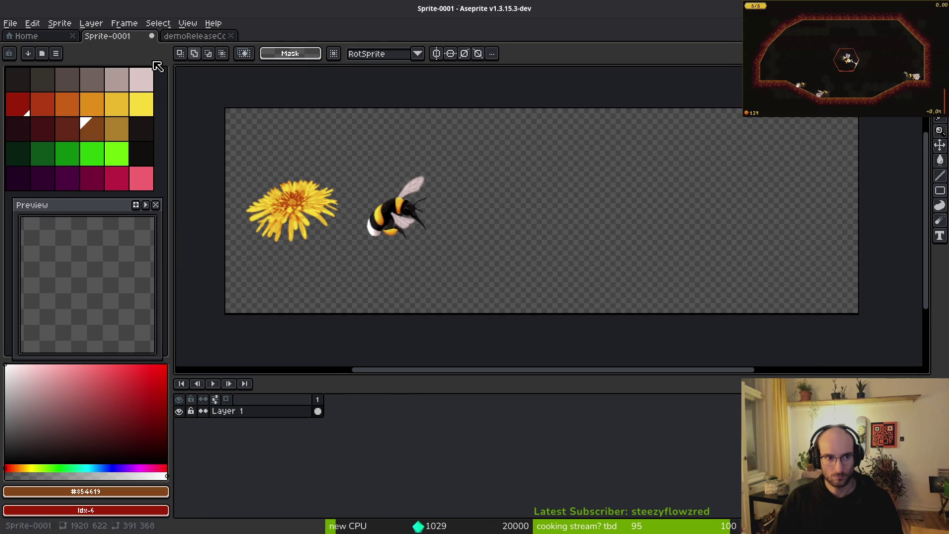
Move the bee up and right, and the dandelion toward the centre.
mouse_move(230, 149)
left_mouse_down()
mouse_move(365, 256)
mouse_move(466, 301)
mouse_move(432, 318)
mouse_move(576, 351)
left_mouse_up()
scroll(364, 256, "up", 2)
scroll(534, 275, "down", 2)
left_click_drag(435, 161, 571, 285)
left_click_drag(520, 243, 534, 185)
left_click_drag(331, 169, 440, 287)
mouse_move(398, 244)
left_mouse_down()
mouse_move(489, 269)
mouse_move(547, 269)
left_mouse_up()
key("ctrl+d")
Nudge the bee right and down, set the dandelion beneath it, then return to the cover.
scroll(455, 224, "right", 3)
left_click_drag(404, 172, 451, 194)
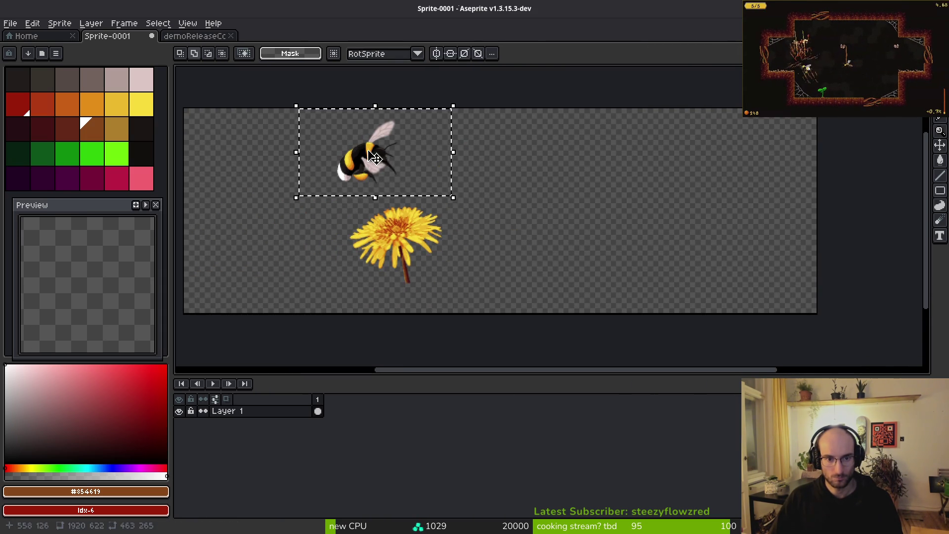
left_click_drag(376, 159, 422, 166)
key("ctrl+d")
left_click_drag(336, 204, 538, 315)
left_click_drag(423, 265, 463, 258)
key("ctrl+d")
key("alt+Tab")
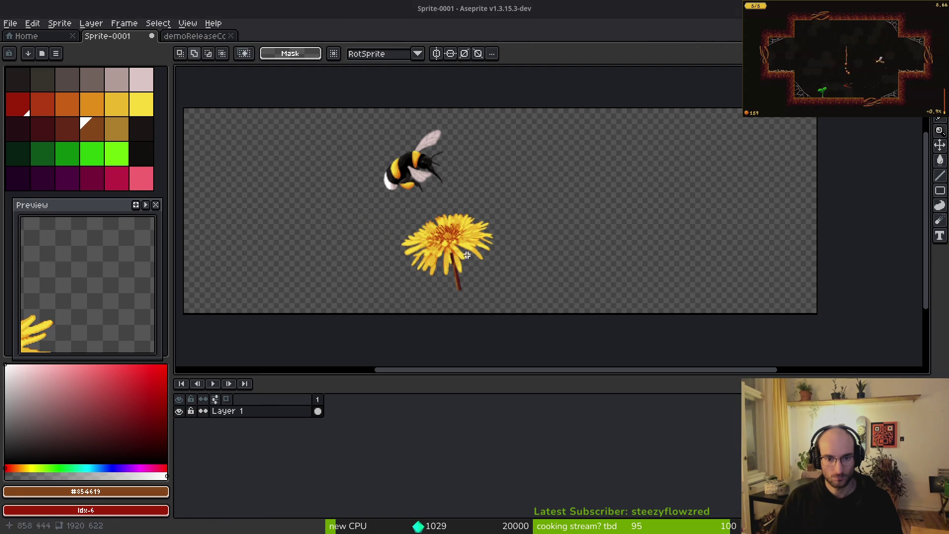
key("alt+Tab")
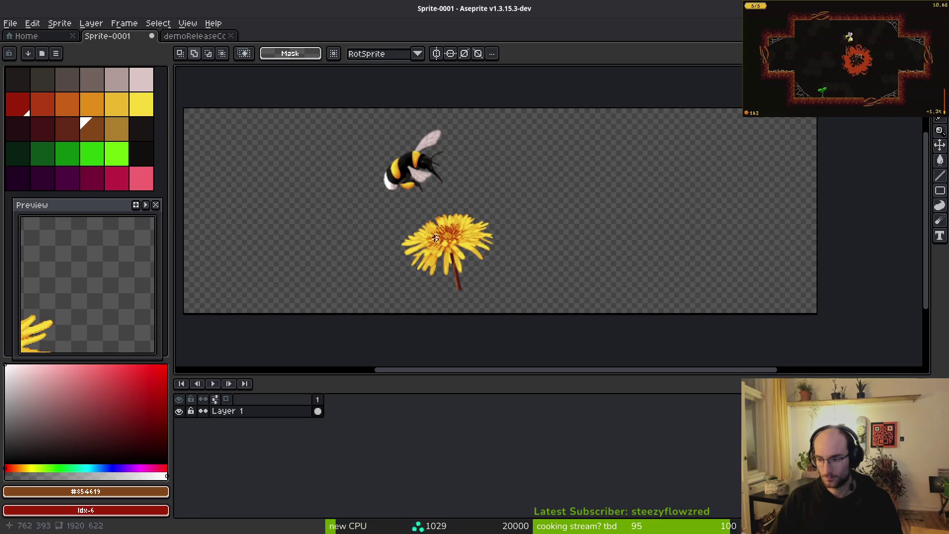
left_click(170, 38)
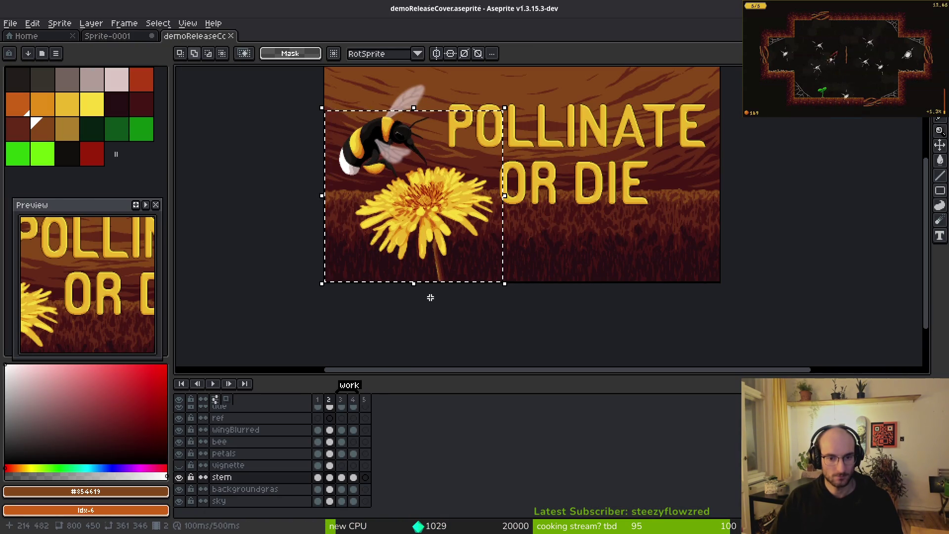
Select the cover's whole sky layer and paste it into the header sprite.
scroll(485, 252, "down", 1)
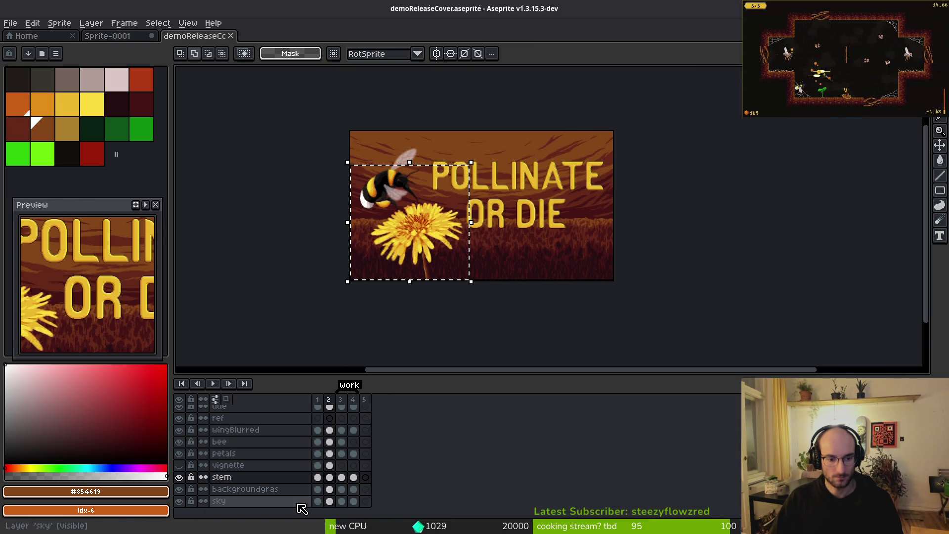
left_click(330, 501)
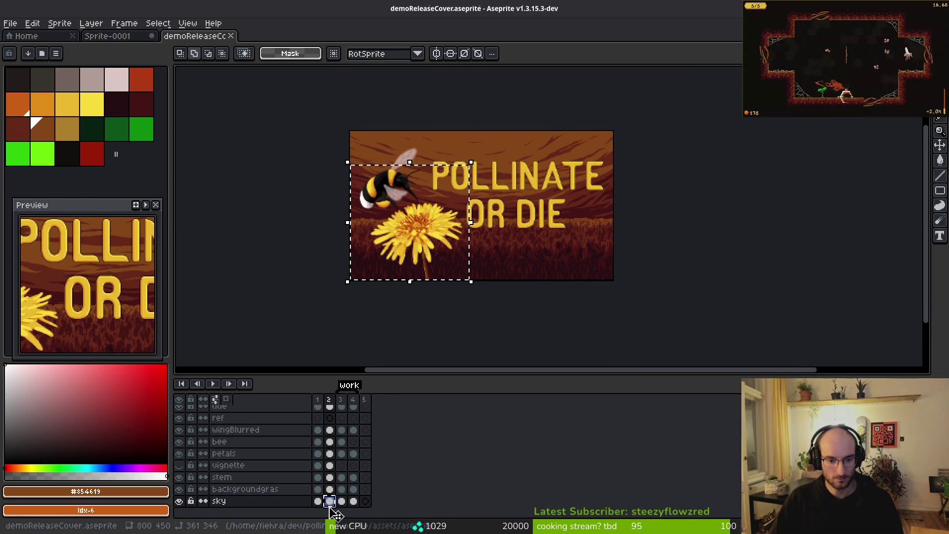
left_click(358, 355)
key("ctrl+a")
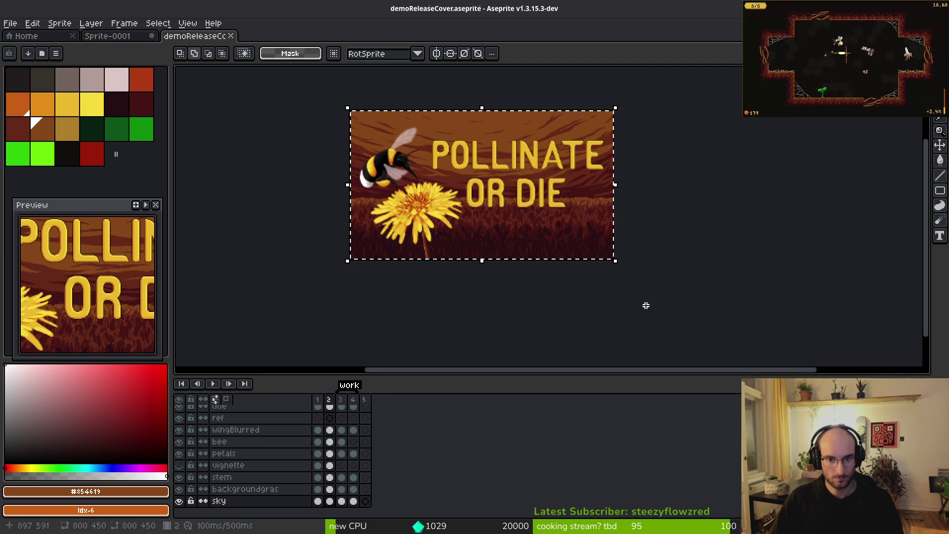
left_click(132, 37)
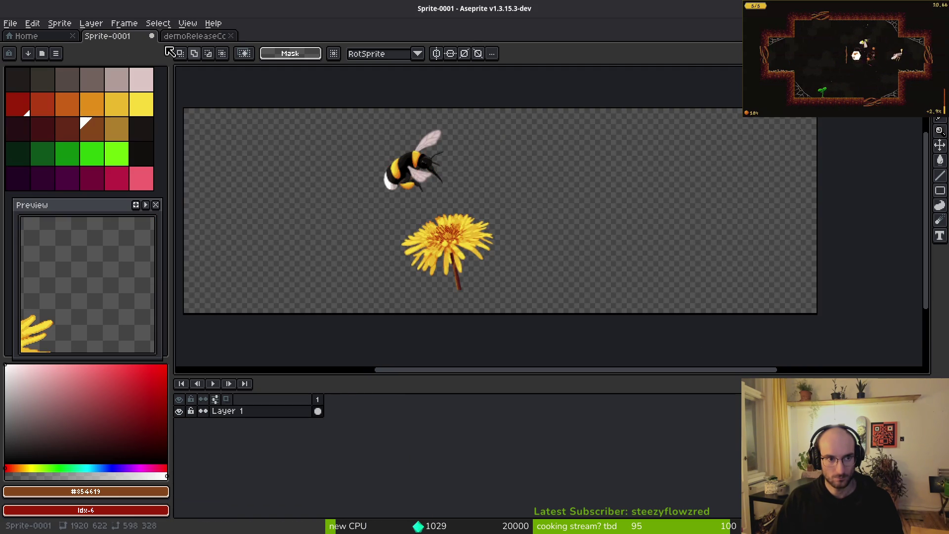
key("ctrl+v")
mouse_move(372, 192)
left_mouse_down()
mouse_move(568, 233)
mouse_move(726, 212)
mouse_move(731, 220)
left_mouse_up()
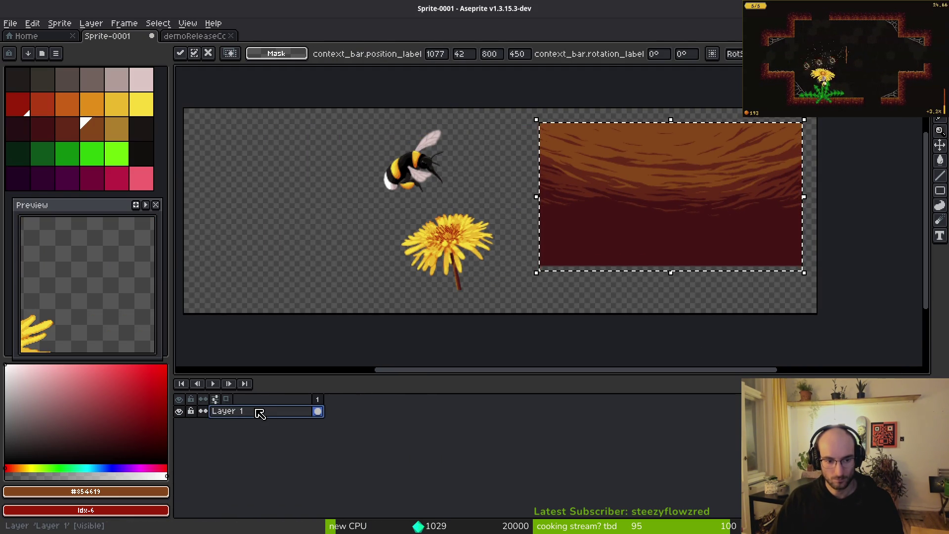
Add a new Layer 2 and copy the bee and dandelion from Layer 1.
key("shift+n")
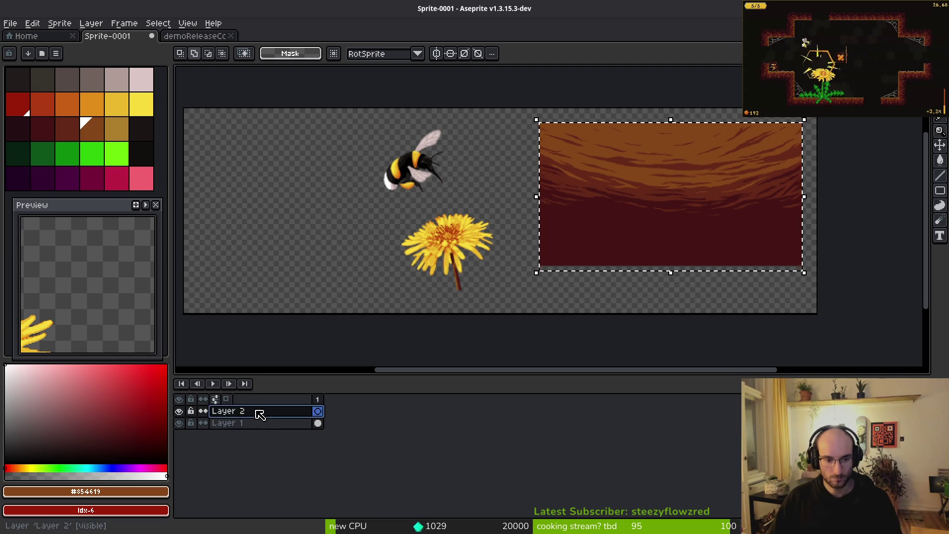
left_click(267, 423)
left_click_drag(312, 106, 504, 339)
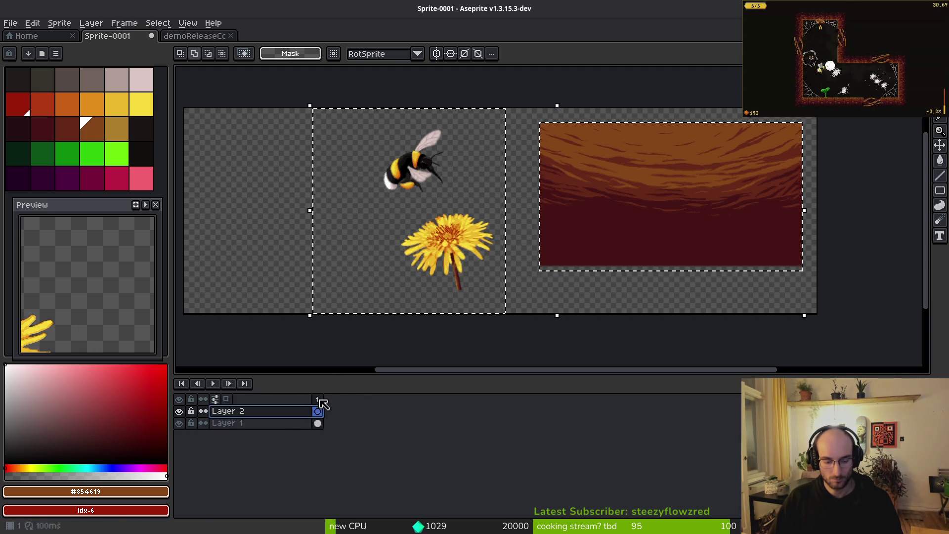
left_click(305, 426)
key("ctrl+c")
key("Up")
left_click(312, 428)
key("ctrl+d")
Paste the bee and dandelion onto Layer 2.
left_click_drag(345, 105, 498, 328)
left_click(296, 415)
key("ctrl+d")
key("ctrl+shift+d")
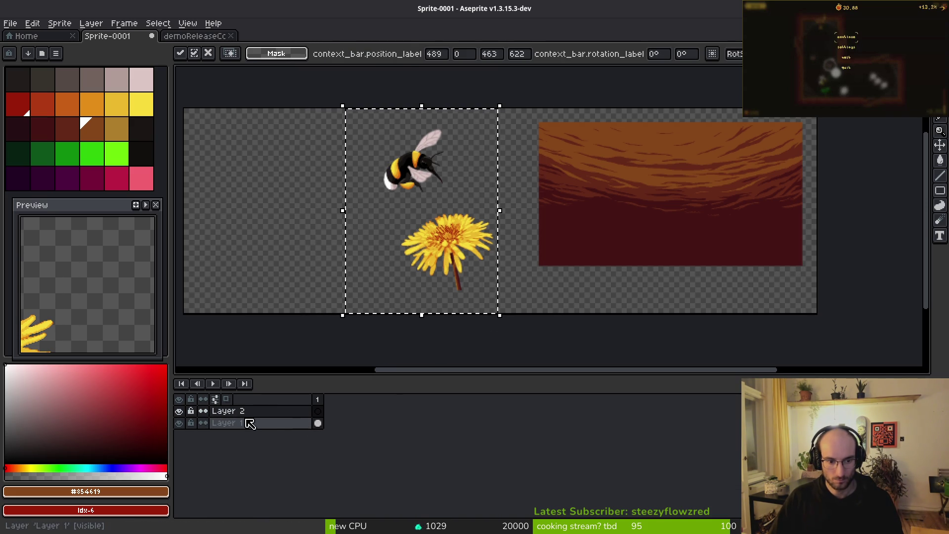
left_click(188, 417)
left_click(394, 349)
left_click_drag(335, 122, 506, 338)
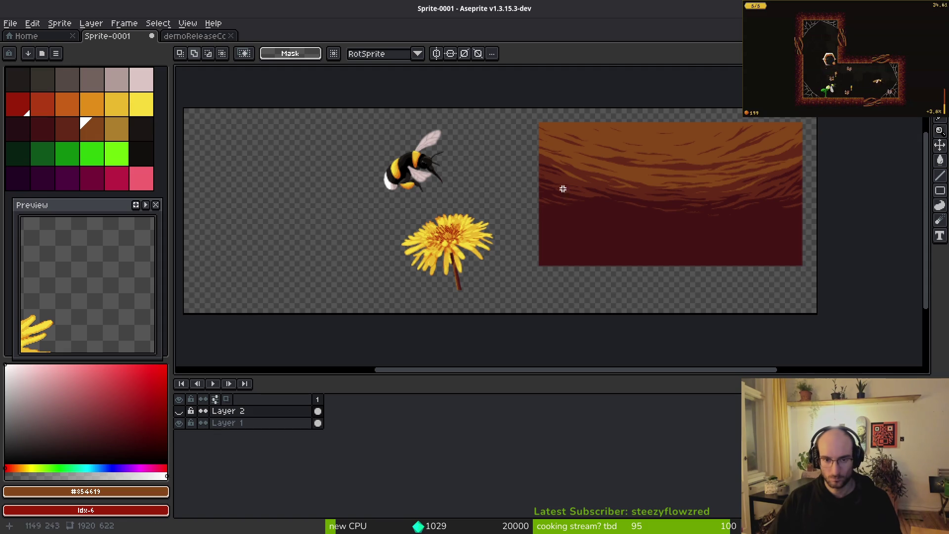
left_click_drag(350, 127, 508, 338)
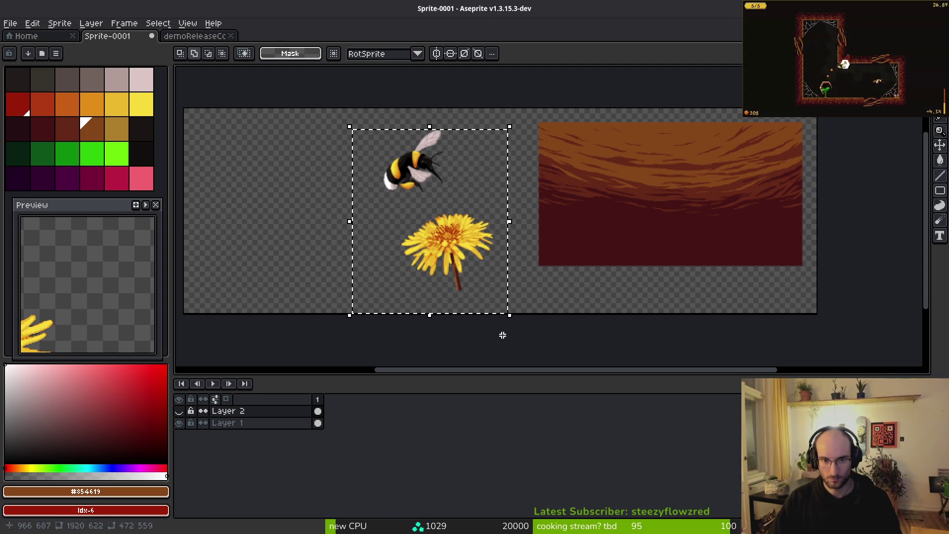
On Layer 1, move the sky image to the left edge and enlarge it.
left_click(319, 425)
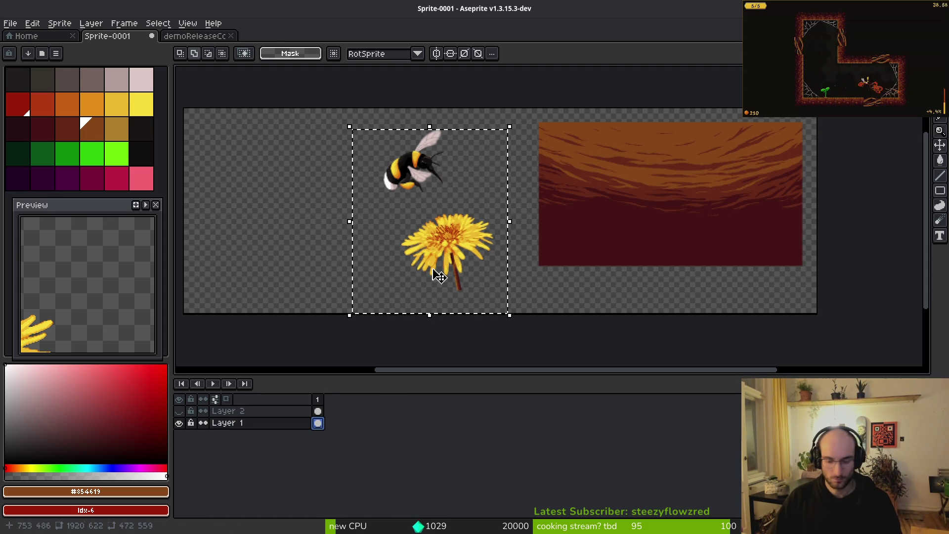
left_click(432, 268)
left_click_drag(528, 119, 815, 312)
mouse_move(714, 267)
left_mouse_down()
mouse_move(539, 265)
mouse_move(369, 282)
left_mouse_up()
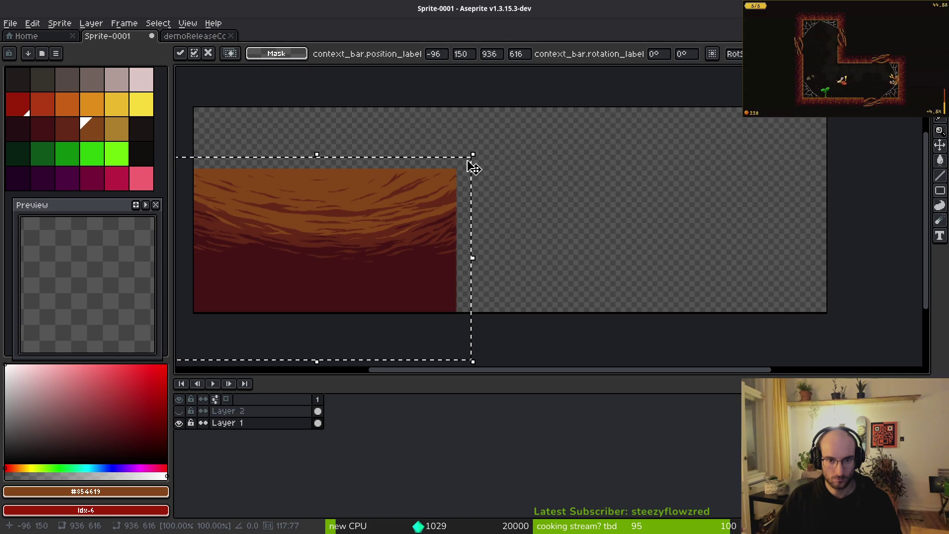
mouse_move(471, 156)
left_mouse_down()
mouse_move(772, 106)
mouse_move(843, 81)
mouse_move(858, 97)
mouse_move(866, 84)
left_mouse_up()
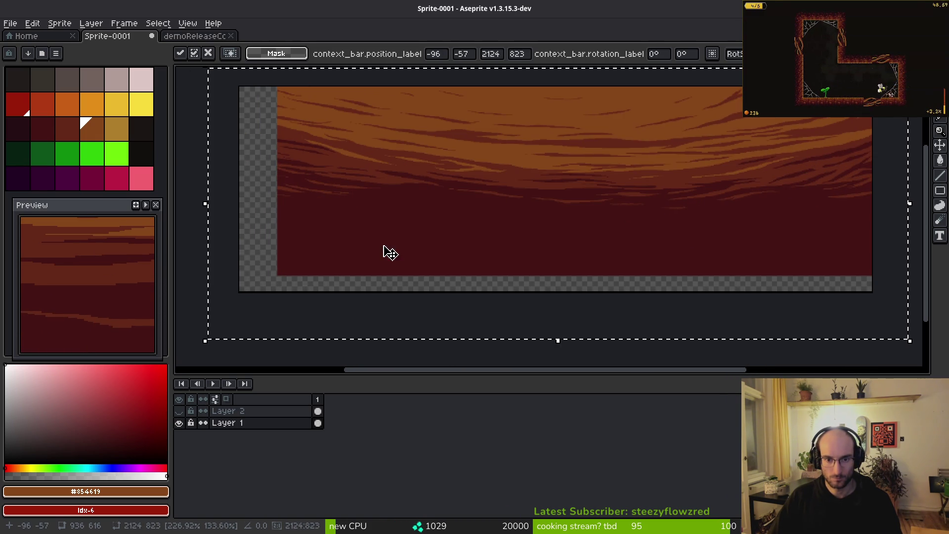
mouse_move(216, 346)
left_mouse_down()
mouse_move(154, 360)
mouse_move(636, 250)
mouse_move(634, 186)
mouse_move(673, 176)
mouse_move(666, 176)
left_mouse_up()
scroll(504, 228, "down", 1)
key("Escape")
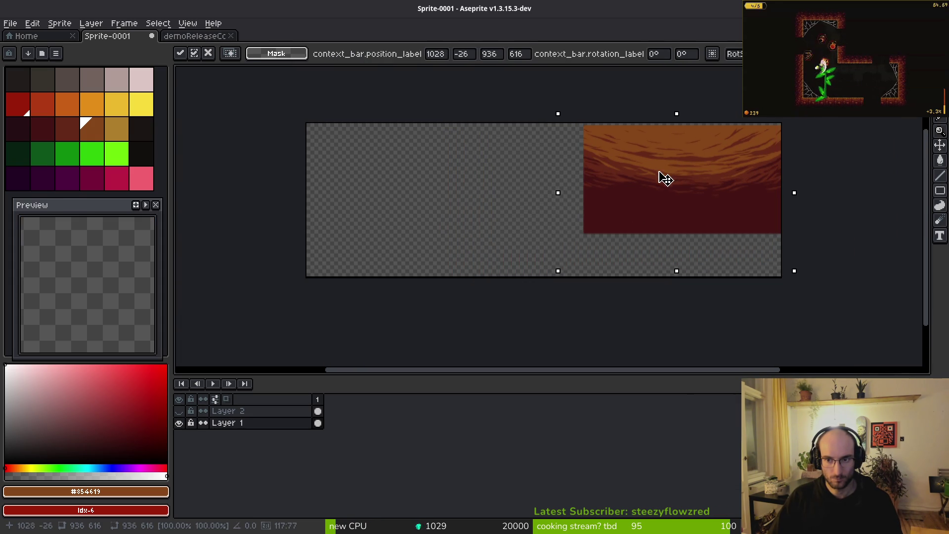
key("Return")
Reselect the sky and stretch it to fill the whole 1920×622 canvas.
scroll(641, 225, "up", 3)
mouse_move(567, 174)
left_mouse_down()
mouse_move(629, 197)
mouse_move(674, 235)
left_mouse_up()
scroll(649, 222, "down", 2)
left_click_drag(422, 82, 717, 239)
scroll(718, 239, "up", 3)
left_click_drag(470, 172, 681, 272)
scroll(672, 186, "down", 2)
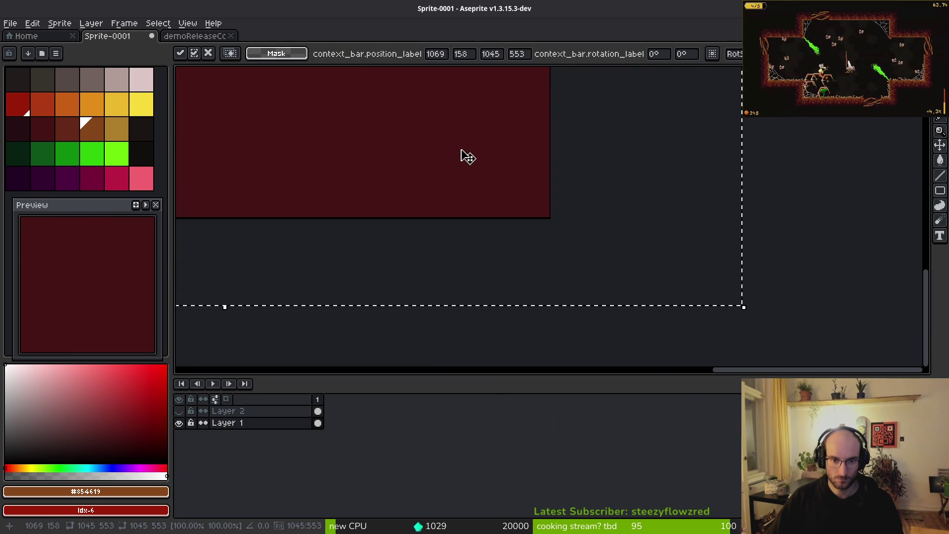
scroll(375, 127, "up", 4)
scroll(373, 116, "up", 3)
scroll(473, 164, "left", 3)
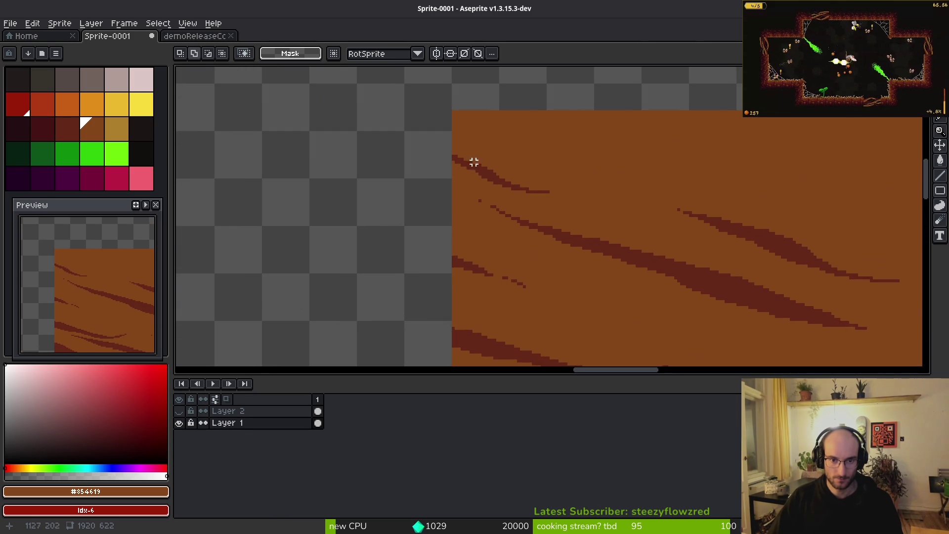
scroll(582, 244, "down", 5)
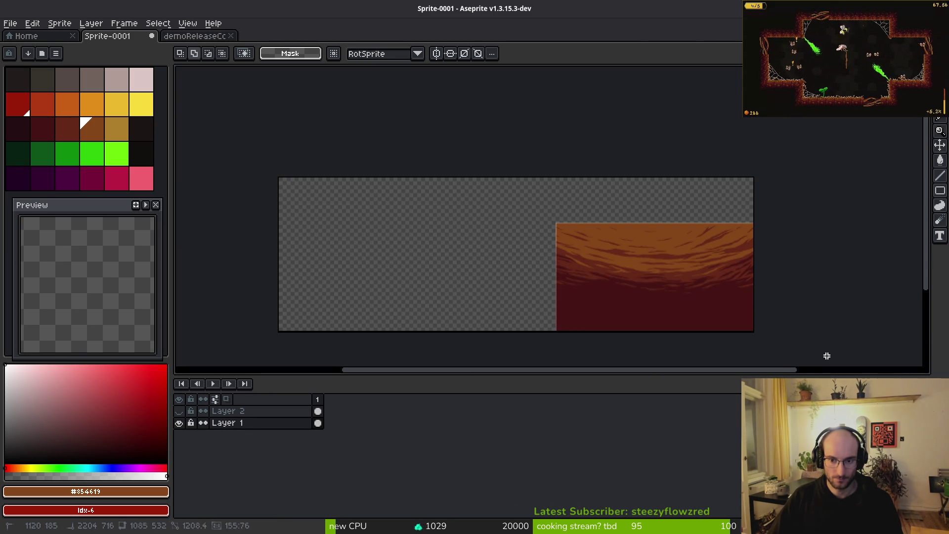
scroll(811, 346, "left", 3)
scroll(732, 262, "left", 2)
scroll(741, 232, "up", 1)
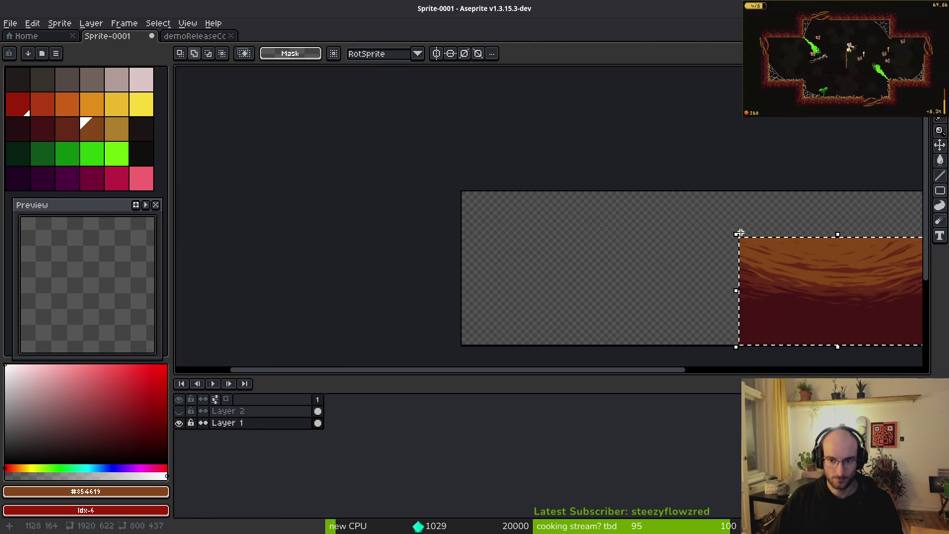
mouse_move(734, 232)
left_mouse_down()
mouse_move(572, 218)
mouse_move(475, 190)
mouse_move(430, 193)
mouse_move(374, 143)
mouse_move(396, 138)
mouse_move(384, 140)
left_mouse_up()
scroll(430, 192, "up", 2)
key("Return")
Unhide the bee and dandelion layer and make Layer 2 active.
key("ctrl+s")
key("Escape")
left_click(220, 411)
left_click(179, 411)
scroll(492, 291, "down", 2)
scroll(460, 272, "up", 3)
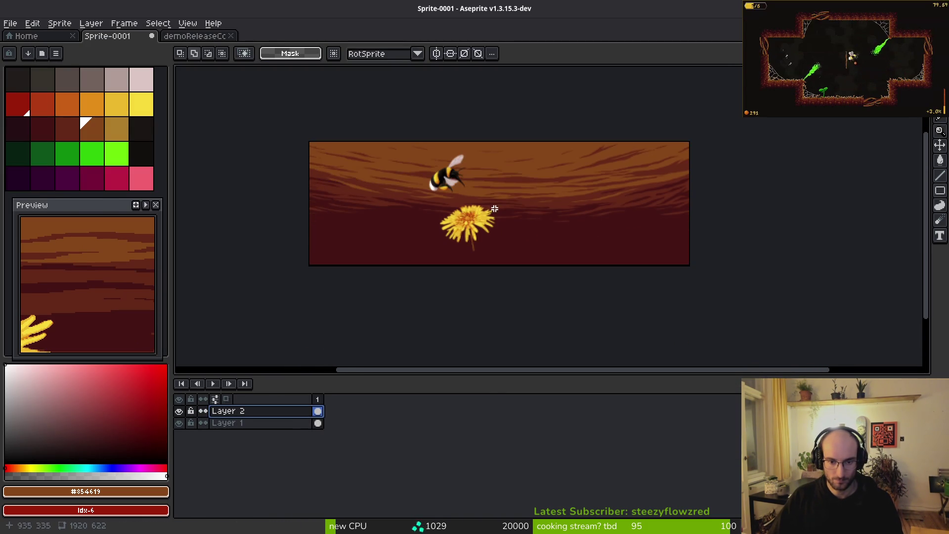
Drag the dandelion left, then place the bee just above it.
left_click_drag(397, 180, 495, 273)
left_click_drag(479, 139, 704, 307)
mouse_move(519, 213)
left_mouse_down()
mouse_move(333, 212)
mouse_move(336, 224)
mouse_move(394, 221)
mouse_move(398, 230)
left_mouse_up()
mouse_move(556, 72)
left_mouse_down()
mouse_move(604, 120)
mouse_move(740, 203)
left_mouse_up()
mouse_move(664, 144)
left_mouse_down()
mouse_move(462, 209)
mouse_move(492, 200)
left_mouse_up()
key("Return")
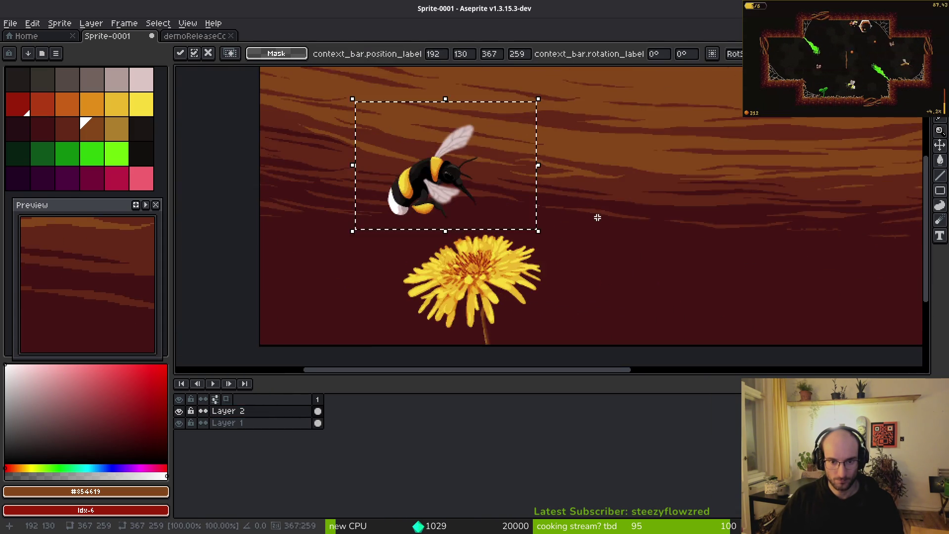
scroll(605, 229, "down", 3)
scroll(613, 239, "up", 1)
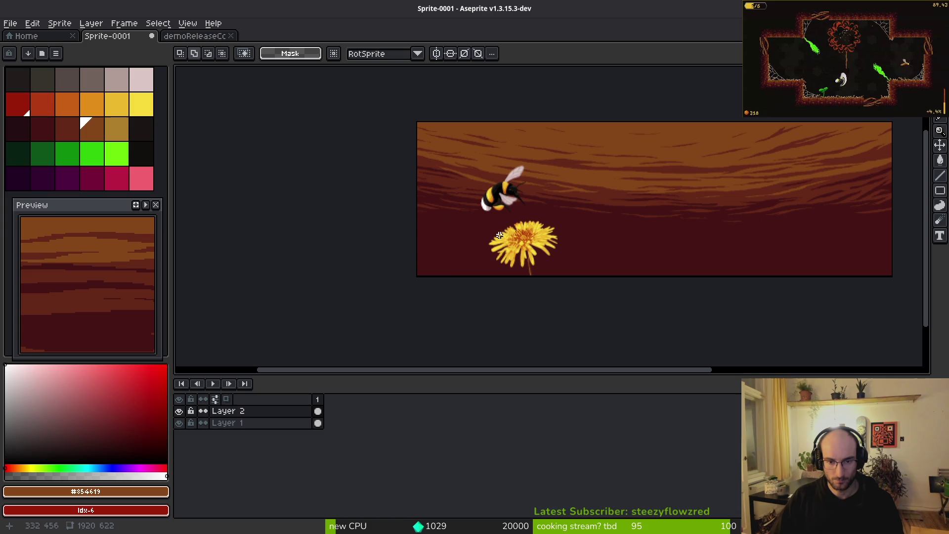
left_click(196, 35)
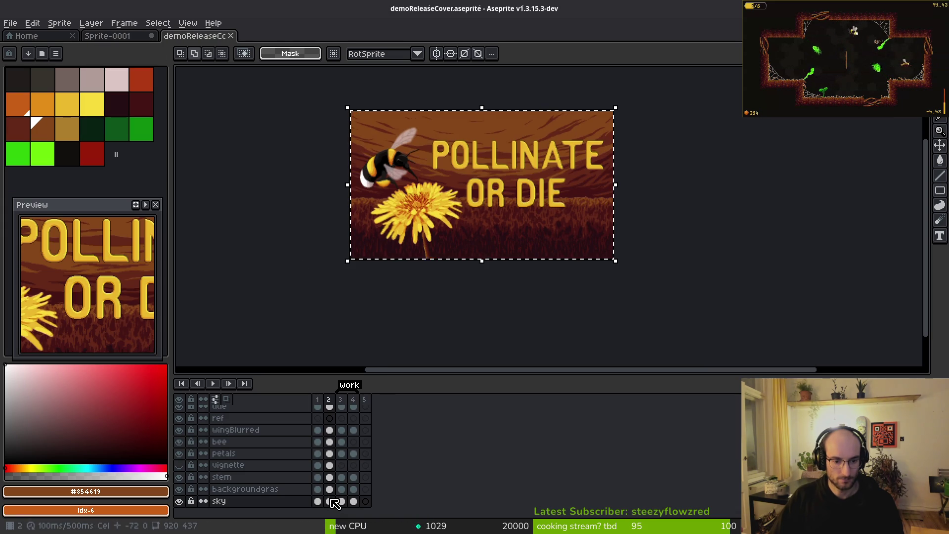
Select all of the cover's grass background, then add Layer 3 beneath Layer 2 in the header.
key("ctrl+d")
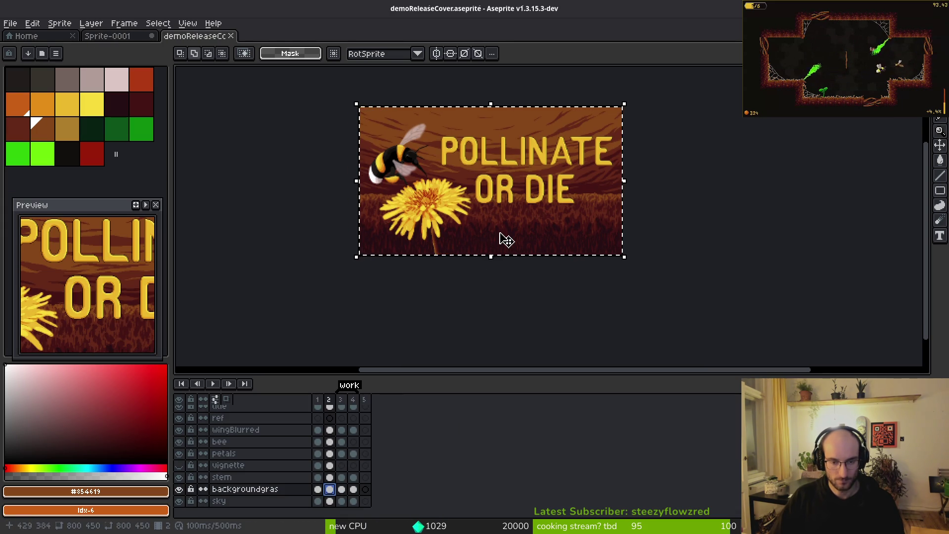
key("ctrl+a")
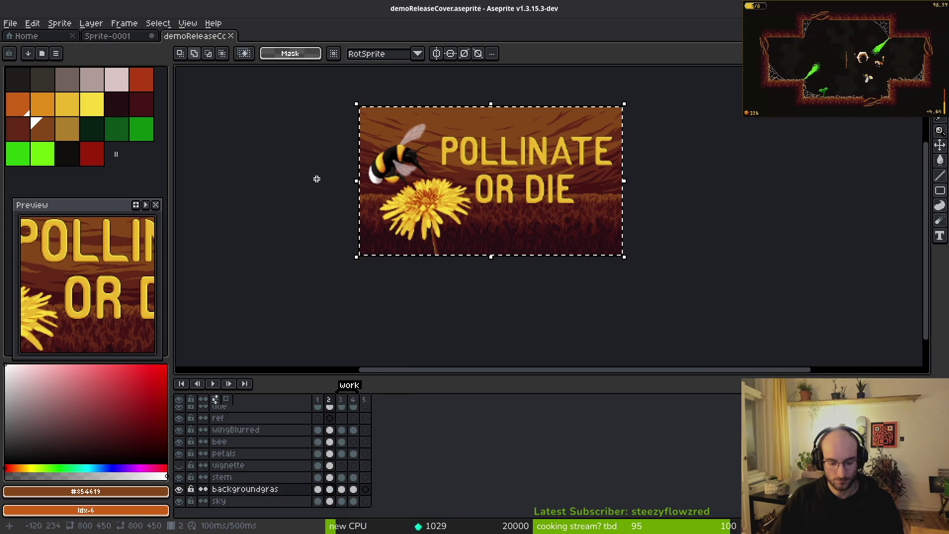
key("ctrl+shift+Tab")
key("shift+n")
left_click_drag(272, 410, 282, 434)
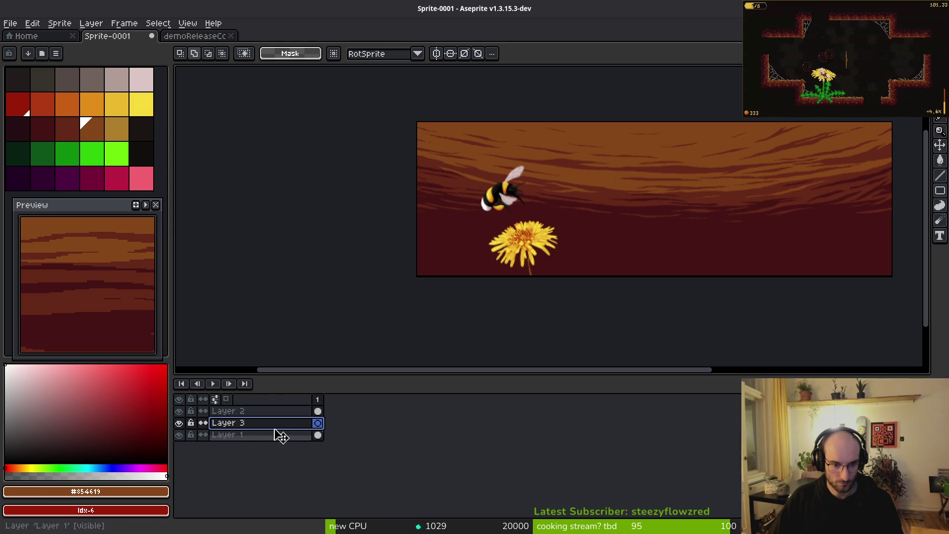
Paste the grass into Layer 3, stretch it across the 1920×622 canvas, and save.
key("ctrl+v")
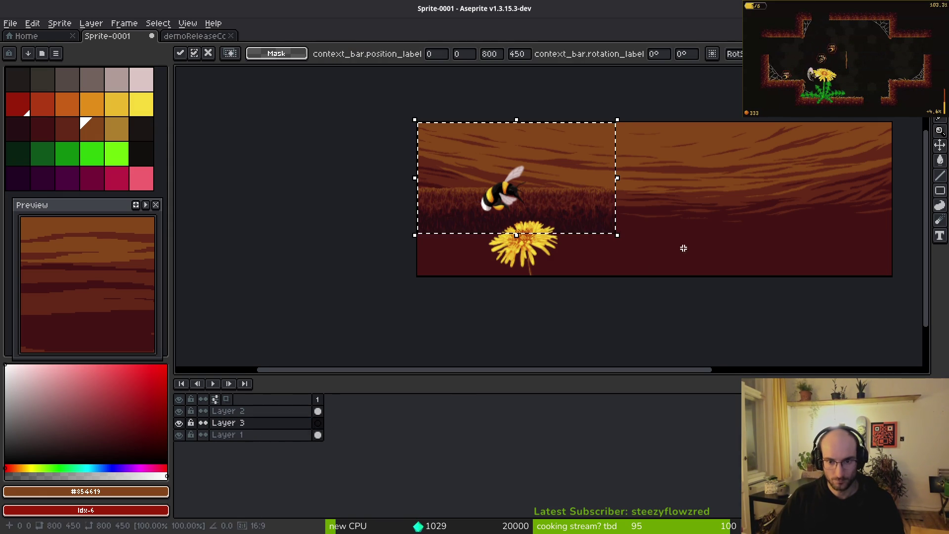
scroll(555, 199, "up", 2)
scroll(543, 184, "down", 1)
mouse_move(596, 220)
left_mouse_down()
mouse_move(881, 271)
mouse_move(542, 307)
mouse_move(549, 305)
left_mouse_up()
scroll(747, 250, "down", 1)
scroll(875, 267, "up", 4)
scroll(440, 276, "down", 3)
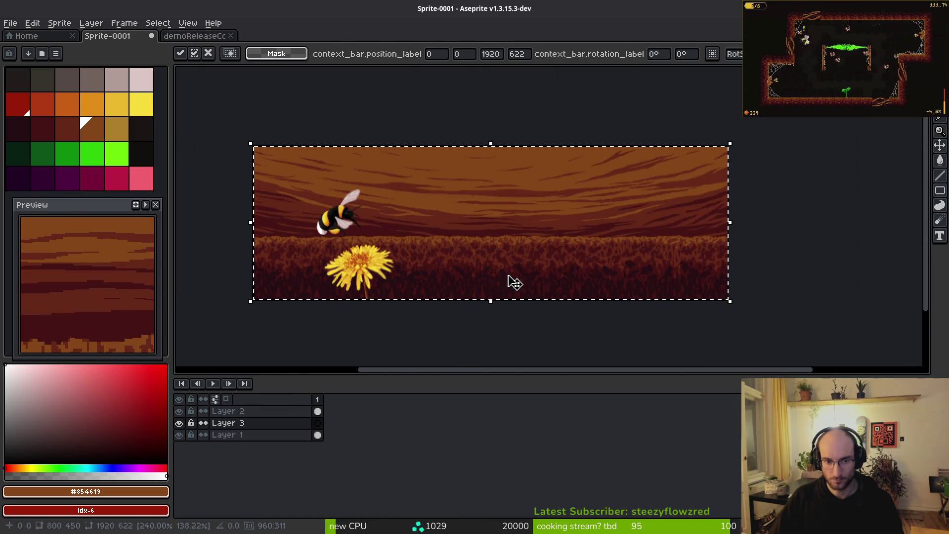
key("Return")
key("ctrl+s")
key("Escape")
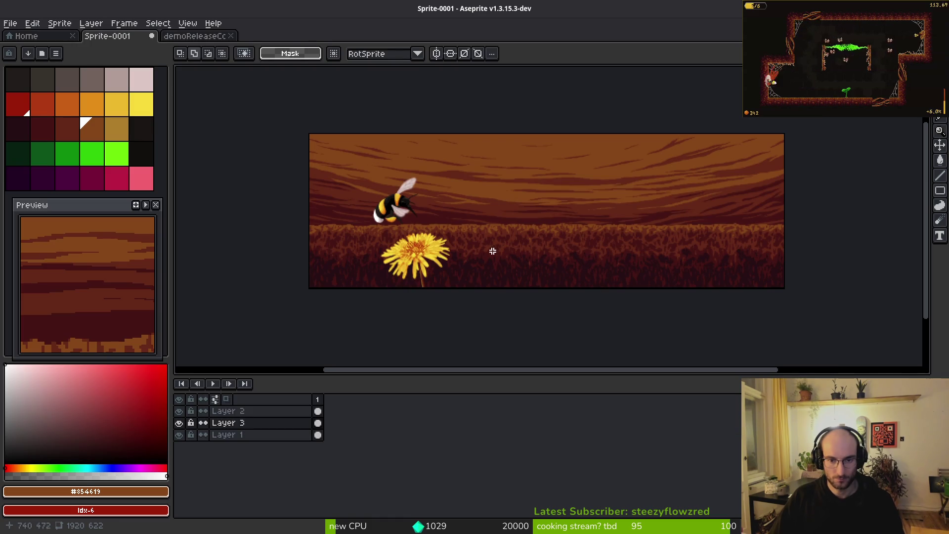
scroll(462, 237, "up", 2)
On Layer 2, move the dandelion about 170 pixels right and 3 pixels up.
left_click(295, 410)
key("ctrl+t")
scroll(484, 301, "down", 2)
scroll(484, 300, "down", 2)
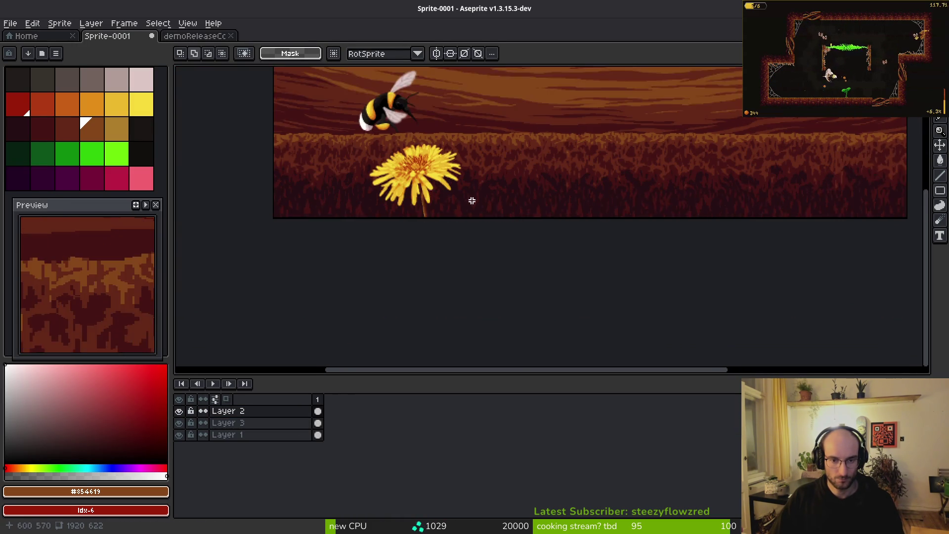
scroll(470, 191, "up", 1)
left_click_drag(328, 102, 557, 268)
left_click_drag(420, 236, 504, 232)
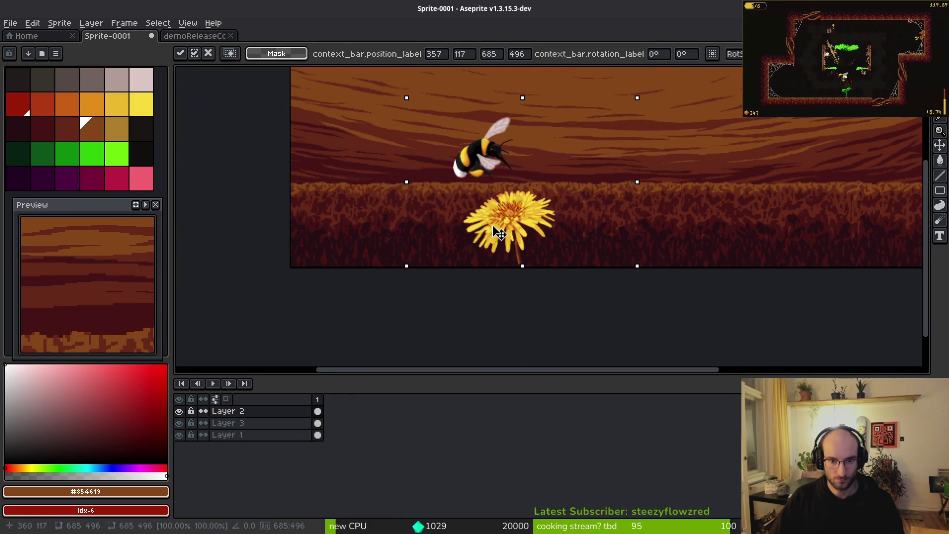
scroll(537, 273, "up", 5)
key("Up")
key("Up")
key("Up")
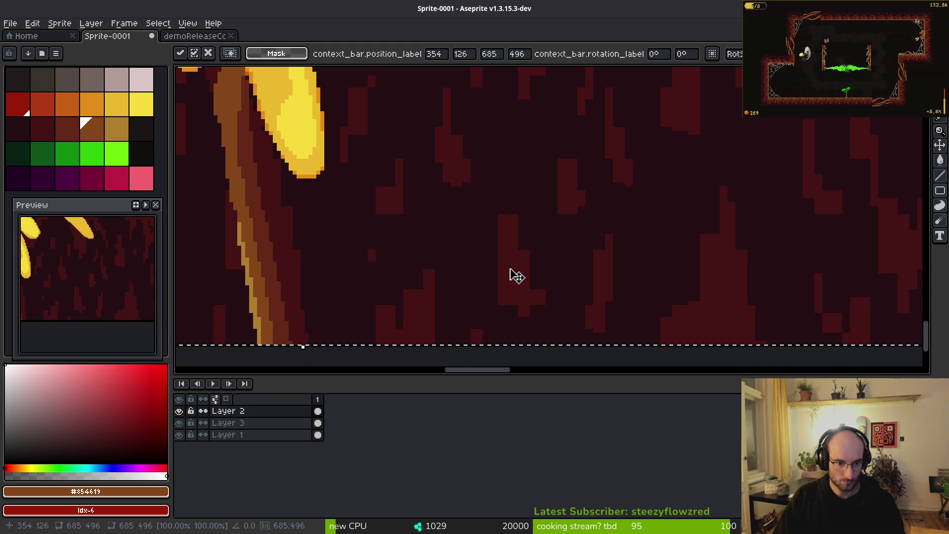
scroll(349, 110, "down", 2)
scroll(472, 230, "down", 2)
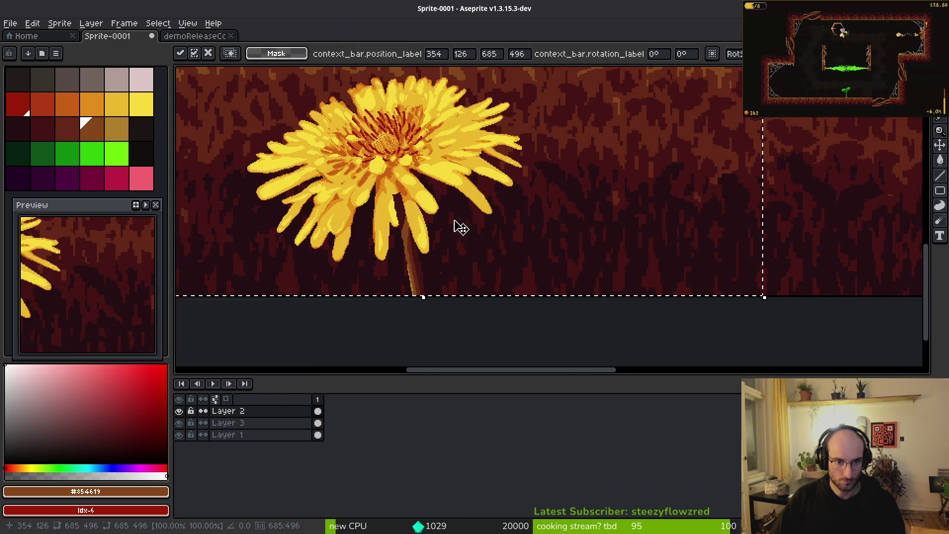
key("Return")
scroll(472, 229, "down", 4)
Move the bee down and left so it hovers just above the dandelion.
left_click_drag(382, 95, 549, 210)
mouse_move(497, 185)
left_mouse_down()
mouse_move(495, 205)
mouse_move(473, 213)
mouse_move(516, 252)
mouse_move(478, 206)
mouse_move(493, 209)
left_mouse_up()
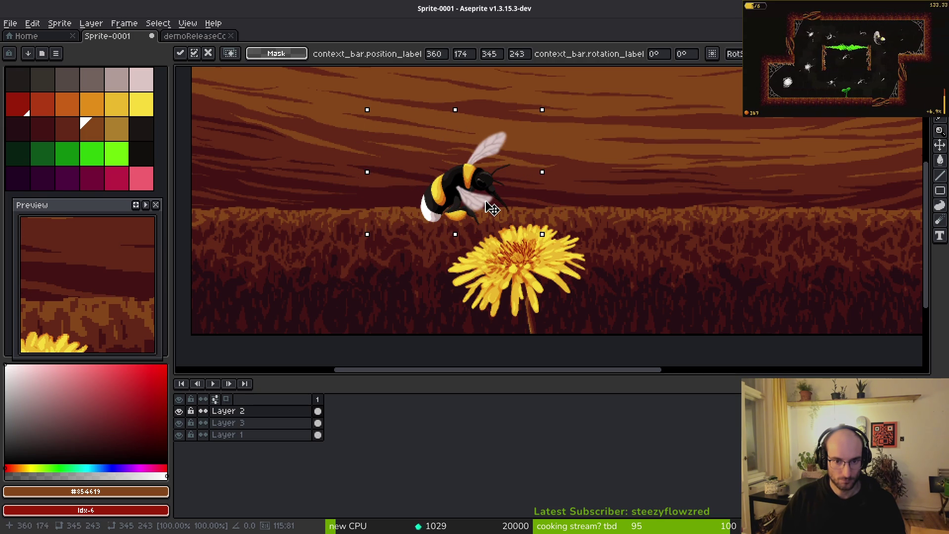
scroll(512, 213, "down", 2)
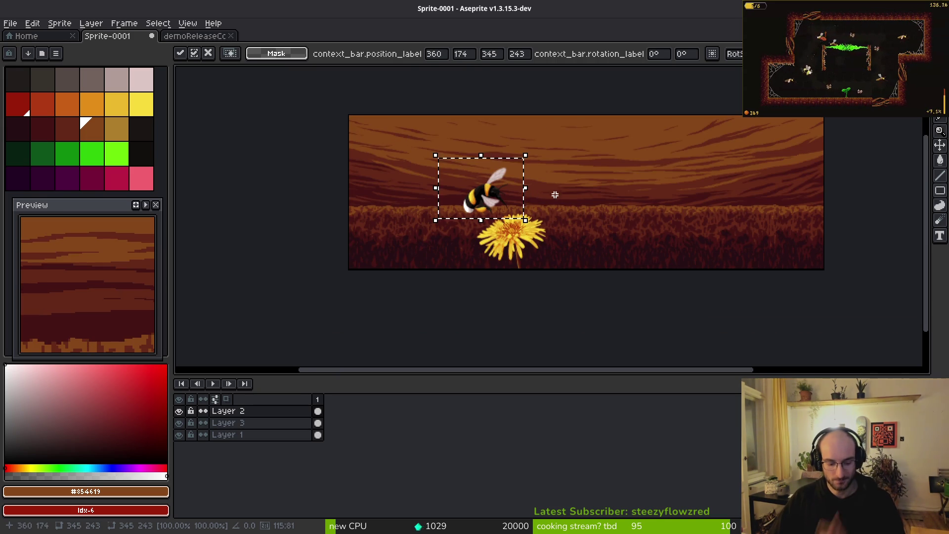
left_click(568, 207)
Start a sprite sheet export and choose to pick the output file.
key("ctrl+e")
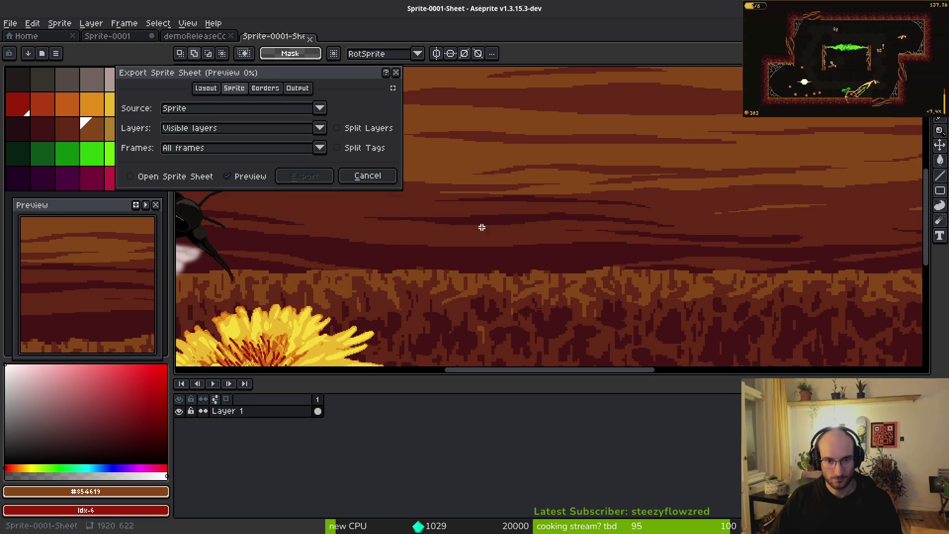
left_click(306, 176)
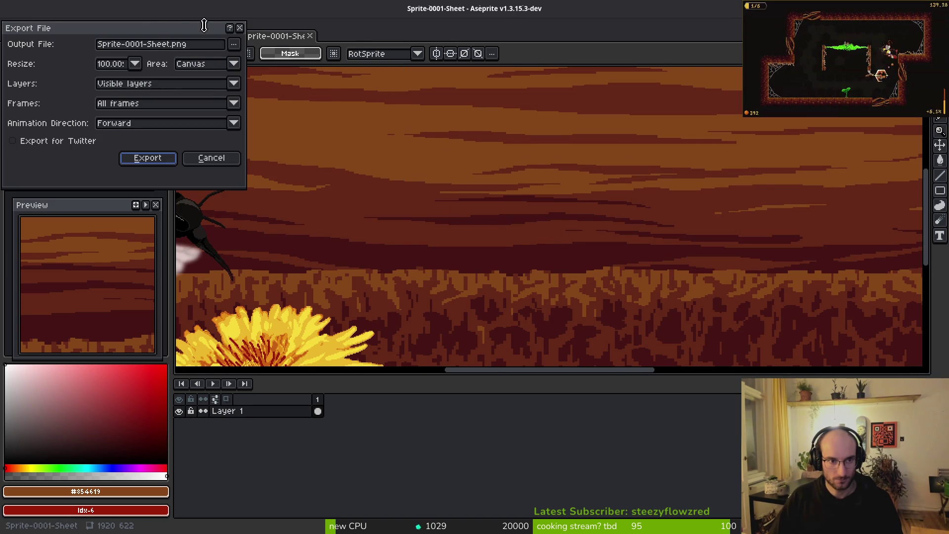
left_click(235, 51)
left_click(176, 64)
left_click(228, 48)
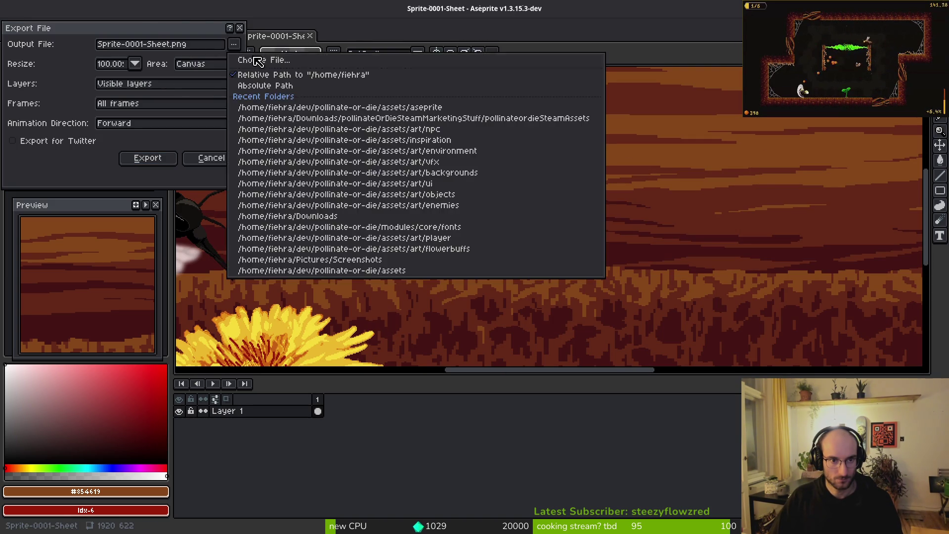
left_click(242, 60)
Navigate to Downloads/pollinateOrDieSteamMarketingStuff/pollinateordieSteamAssets.
left_click(50, 46)
left_click(50, 46)
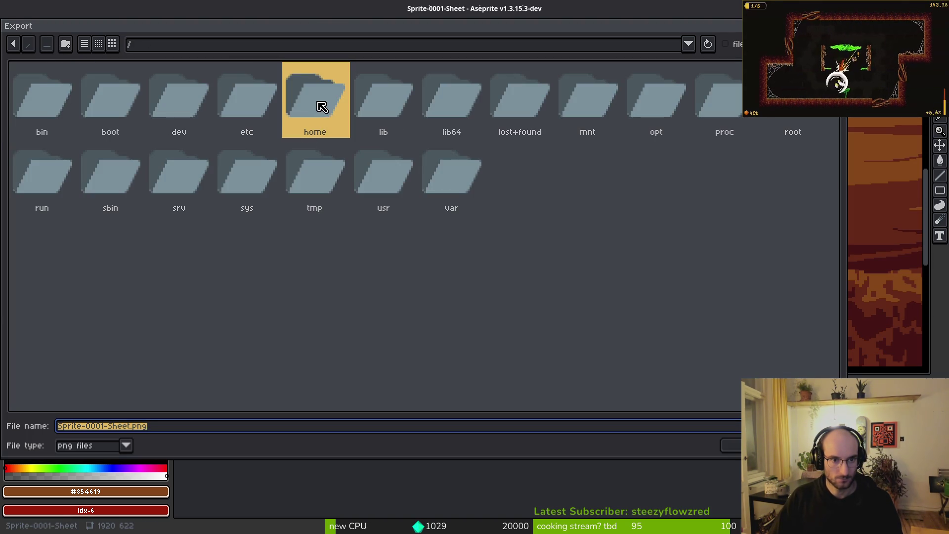
double_click(320, 108)
double_click(47, 88)
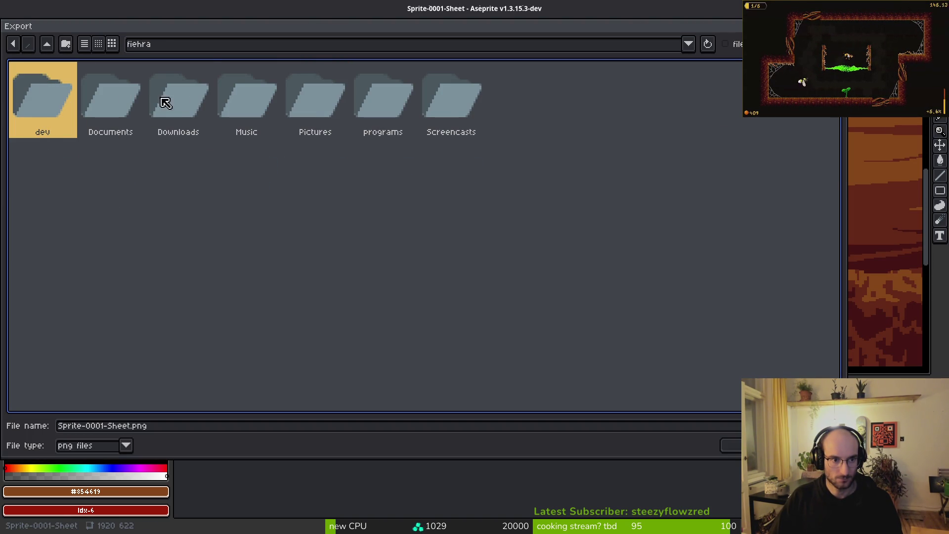
double_click(203, 122)
double_click(352, 111)
double_click(95, 183)
scroll(410, 372, "down", 1)
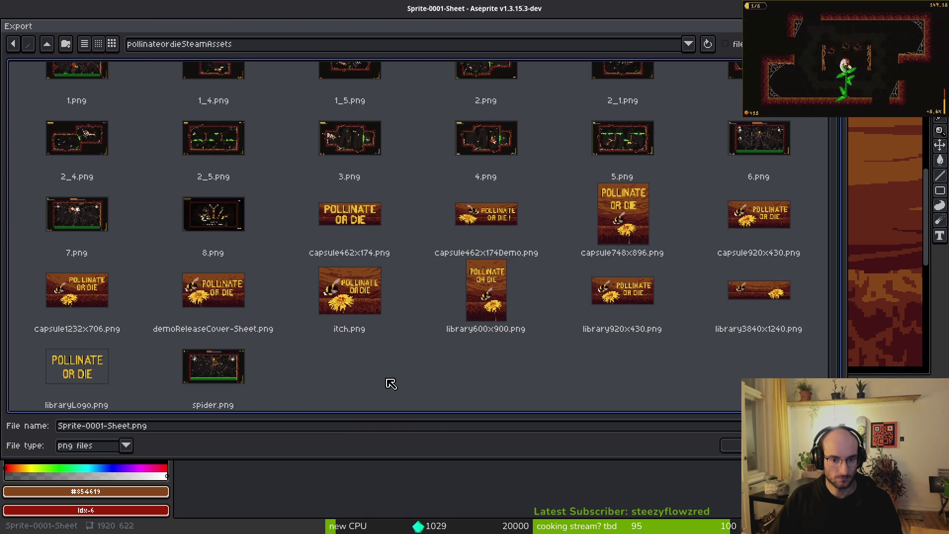
Name the file HeaderImageDemoReleaset.png and export it at 100%.
left_click(132, 428)
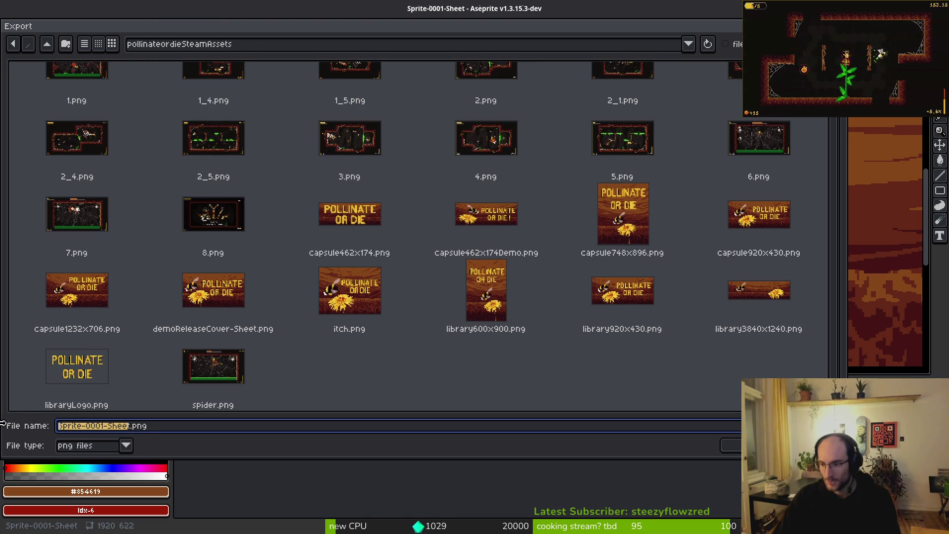
type("Hel")
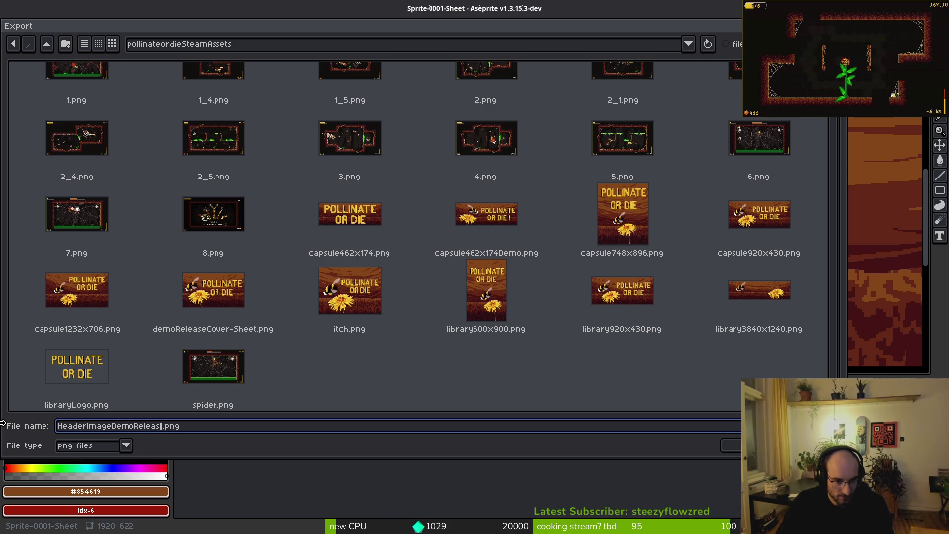
key("Return")
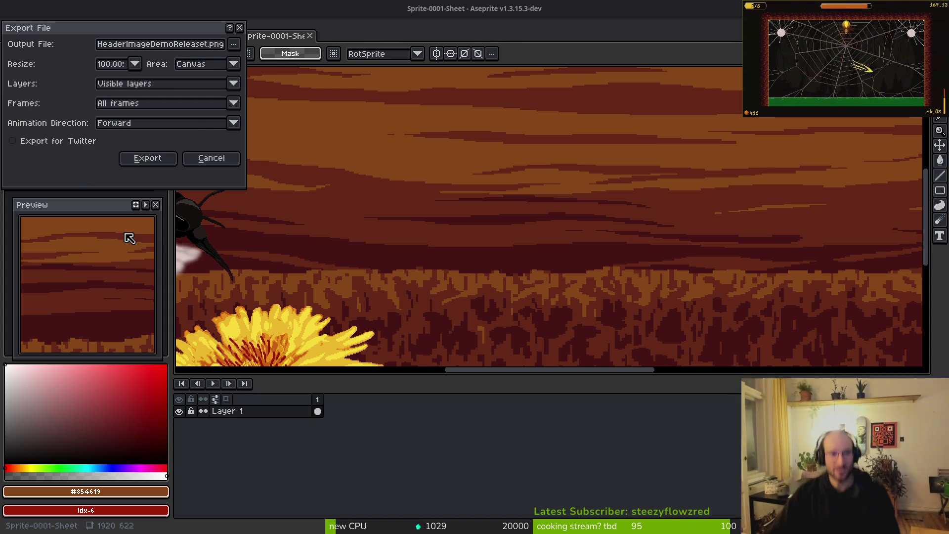
left_click(150, 159)
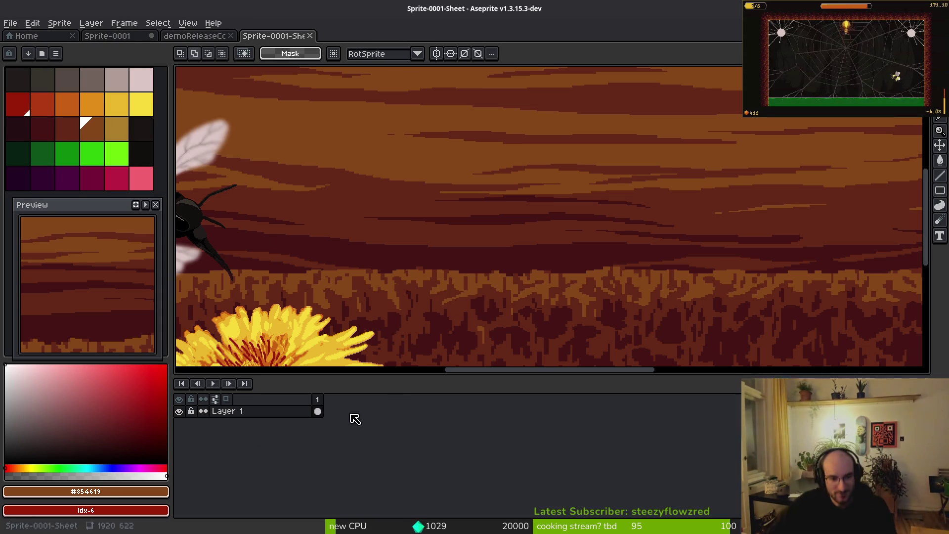
Close Sprite-0001-Sheet and save Sprite-0001 into dev/pollinate-or-die/assets/aseprite.
left_click(310, 36)
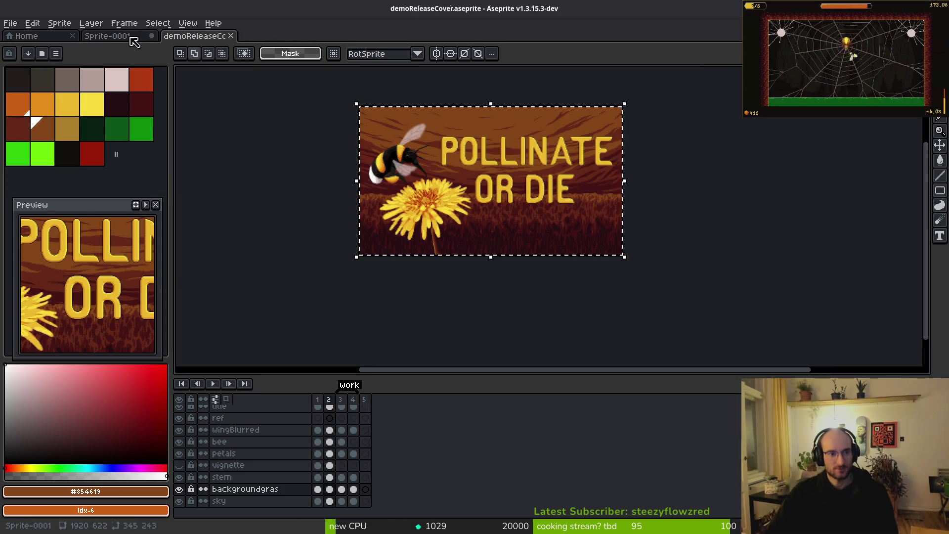
left_click(148, 38)
key("ctrl+s")
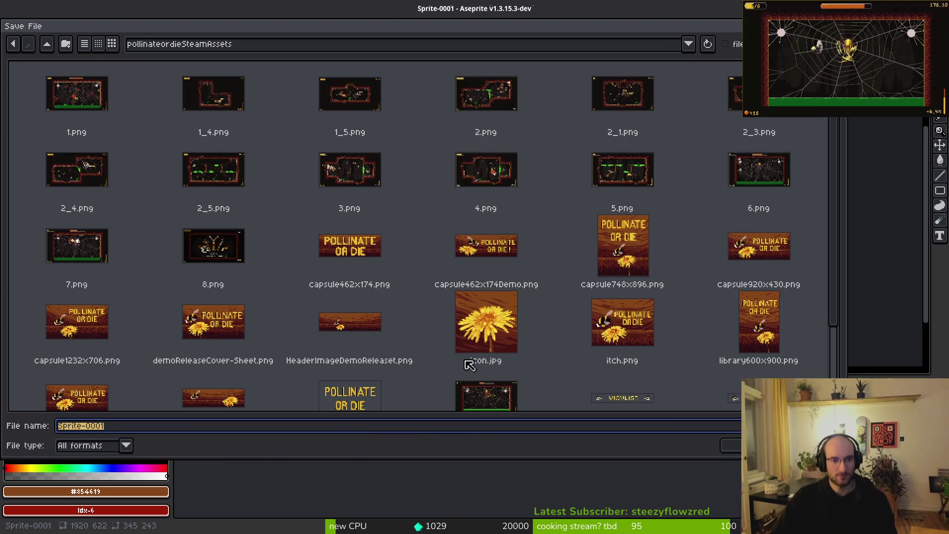
left_click(47, 45)
left_click(47, 44)
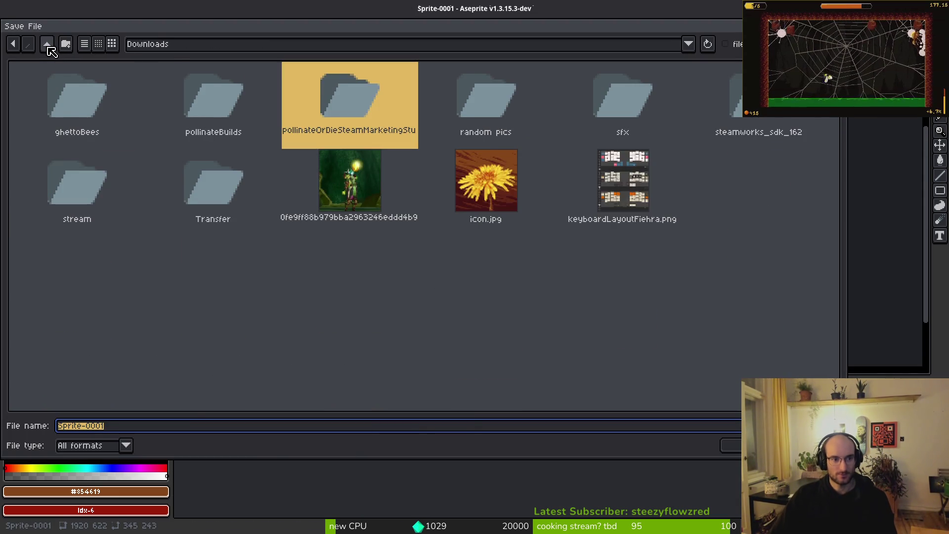
left_click(46, 44)
double_click(48, 93)
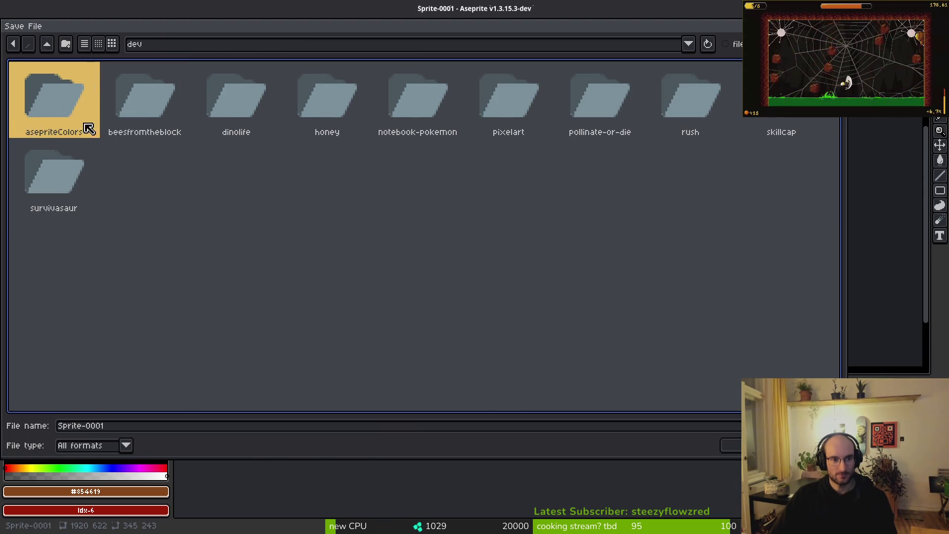
double_click(616, 100)
double_click(102, 89)
left_click(114, 104)
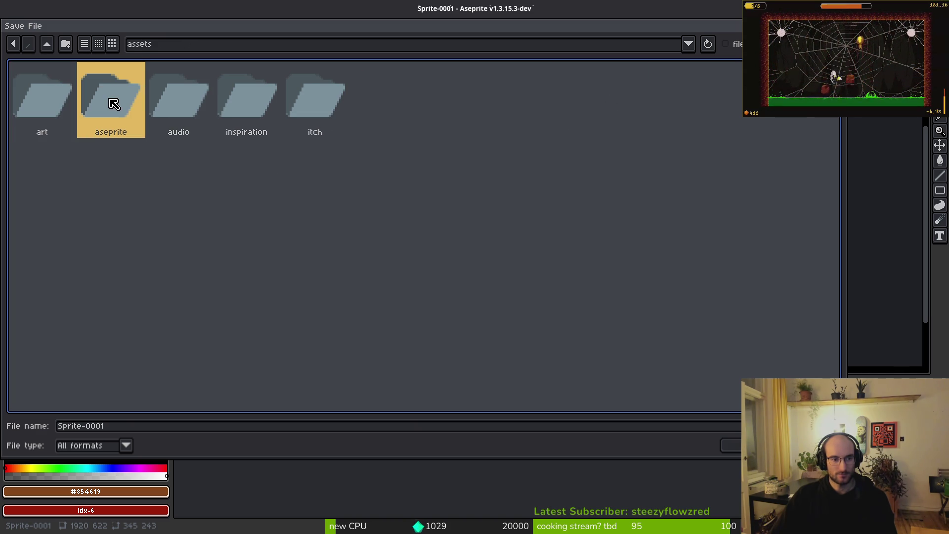
double_click(107, 117)
Enter a file name starting 'demoR' and decline overwriting demoReleaseCover.aseprite.
left_click(120, 426)
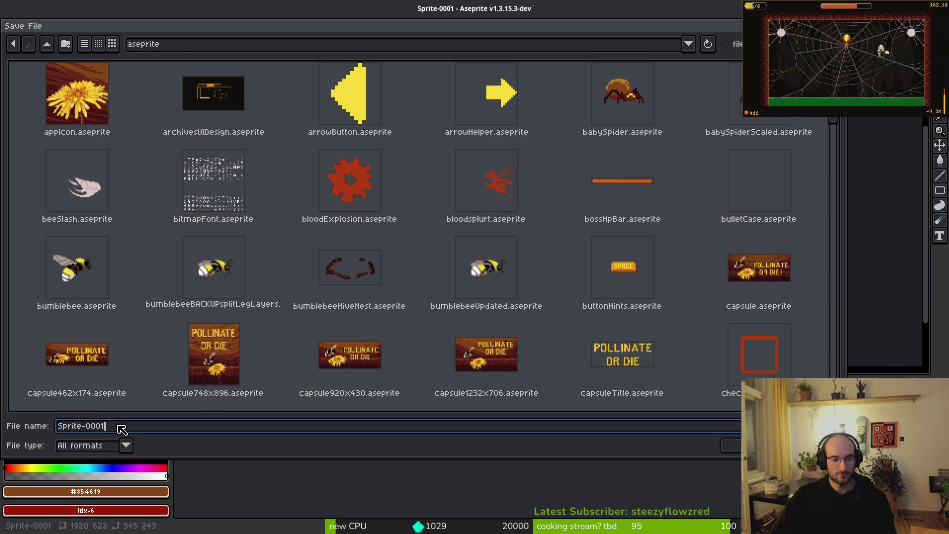
type("demoR")
key("Return")
key("Return")
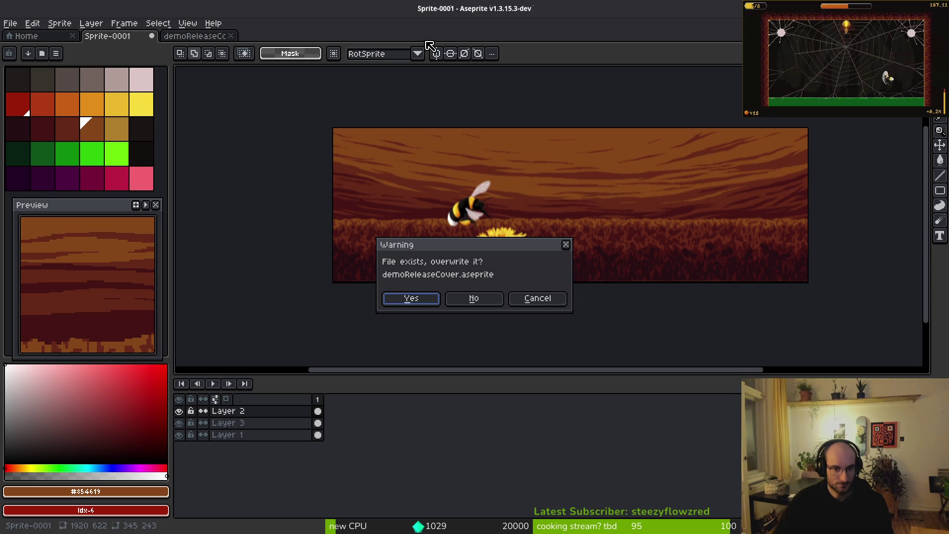
left_click(525, 303)
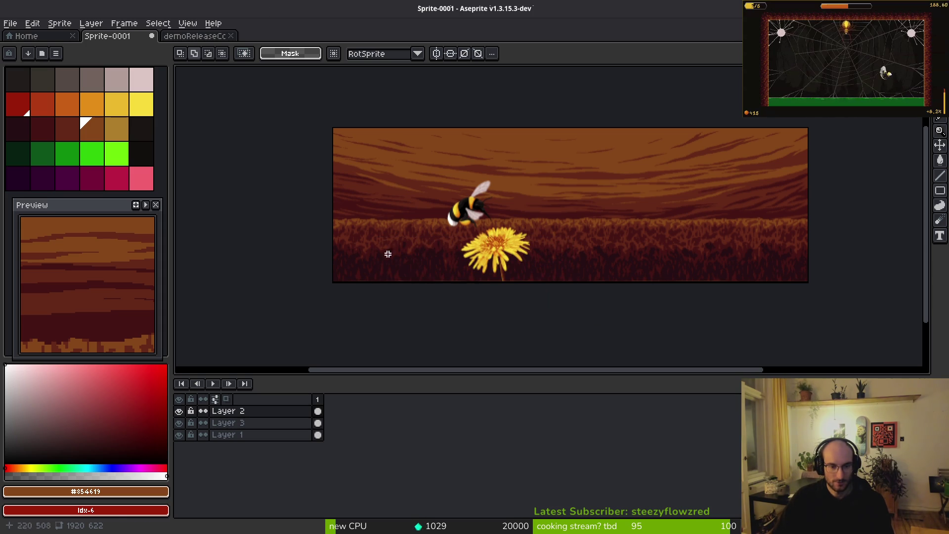
Use Save As and name the file demoReleaseHeader.
left_click(17, 25)
left_click(45, 92)
type("demoRl")
key("BackSpace")
key("BackSpace")
key("BackSpace")
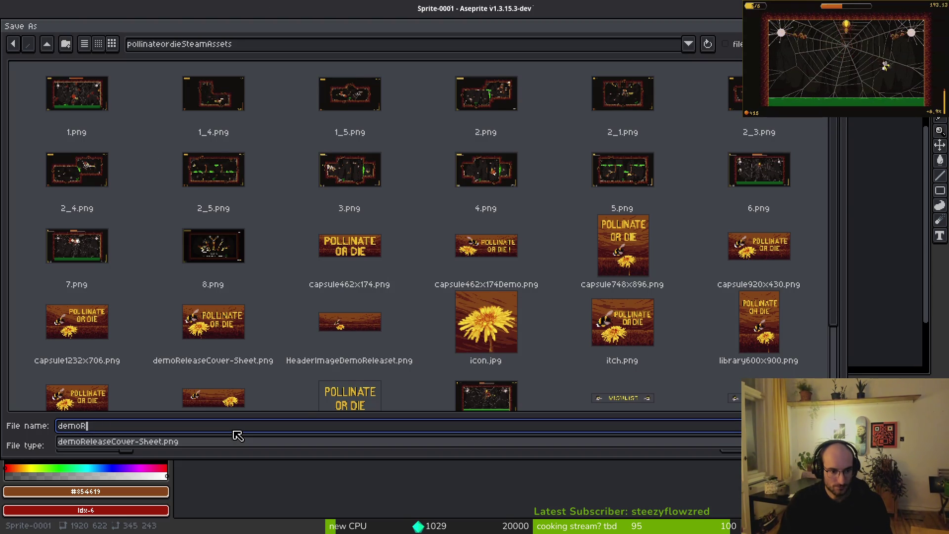
type("aseHeader")
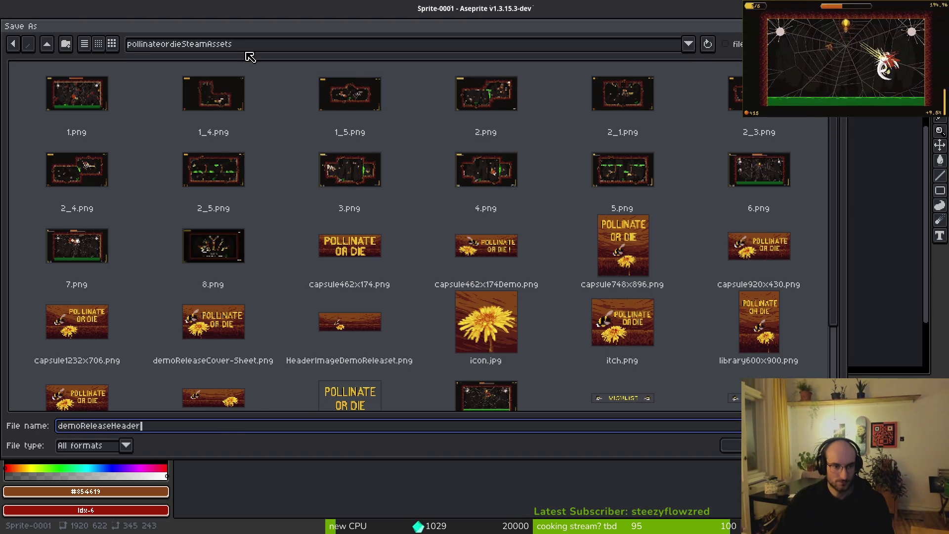
Browse to dev/pollinate-or-die/assets/aseprite and save demoReleaseHeader there.
left_click(54, 44)
left_click(55, 45)
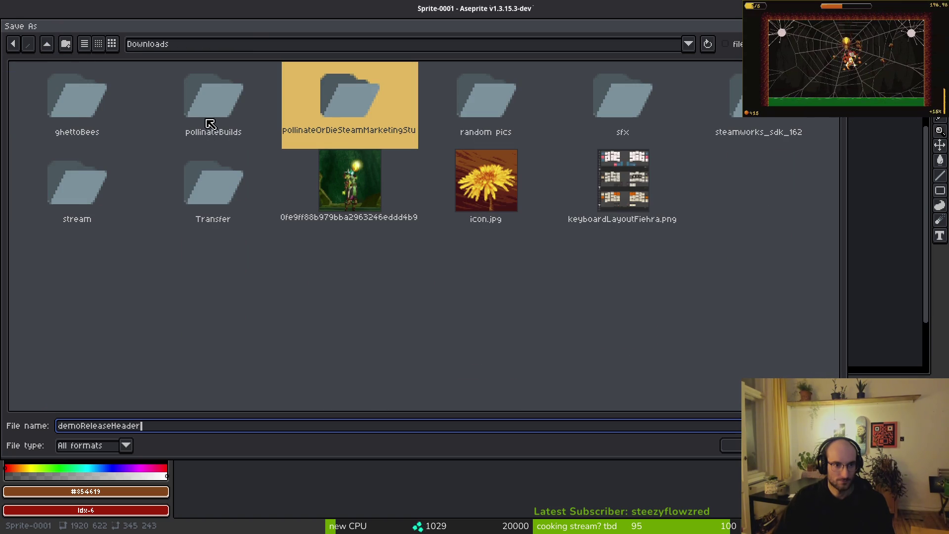
left_click(57, 46)
left_click(63, 100)
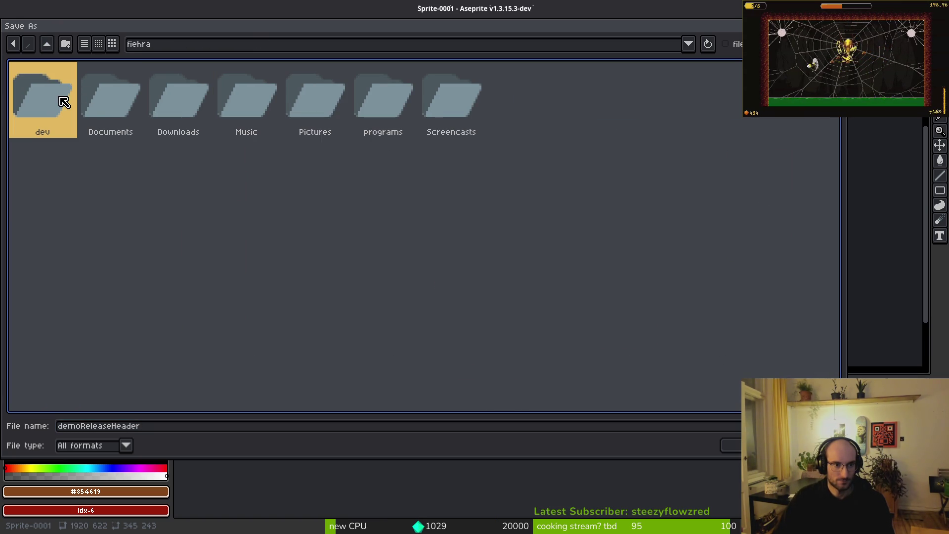
double_click(55, 90)
left_click(624, 95)
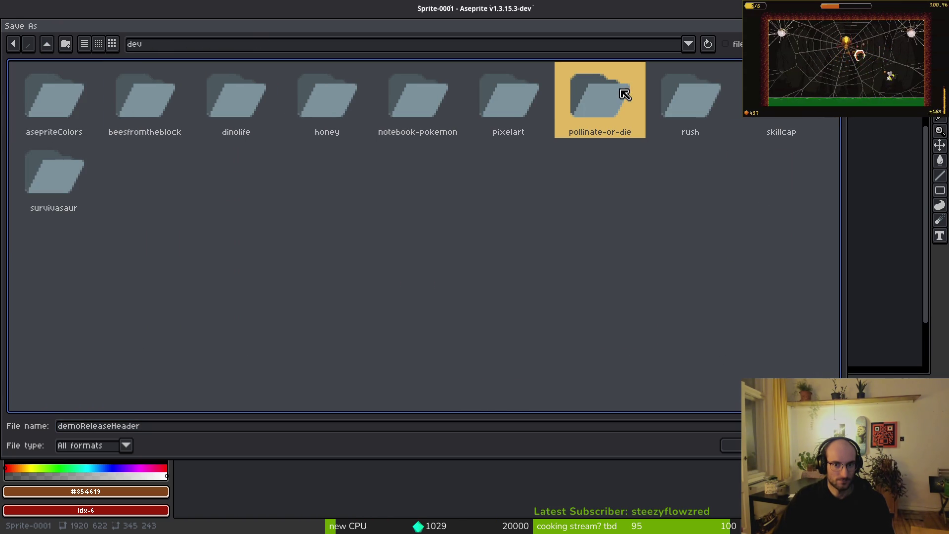
double_click(608, 110)
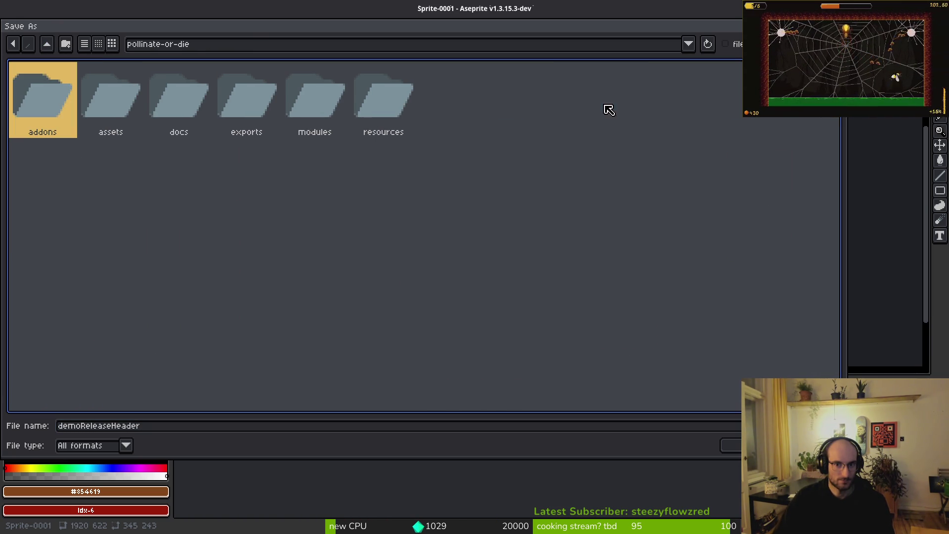
double_click(103, 113)
double_click(107, 113)
left_click(736, 445)
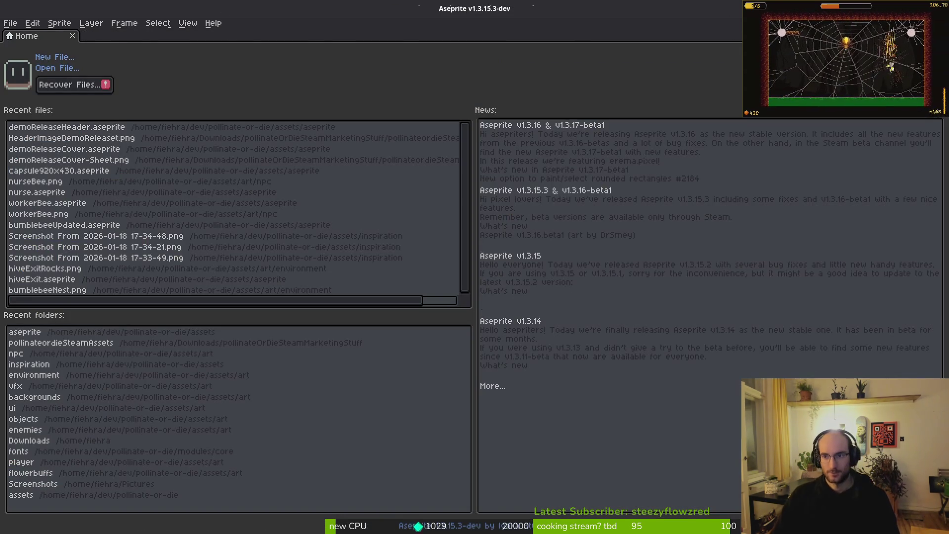
Switch from Aseprite to the browser showing the Pollinate or Die Demo Release news.
key("alt+Tab")
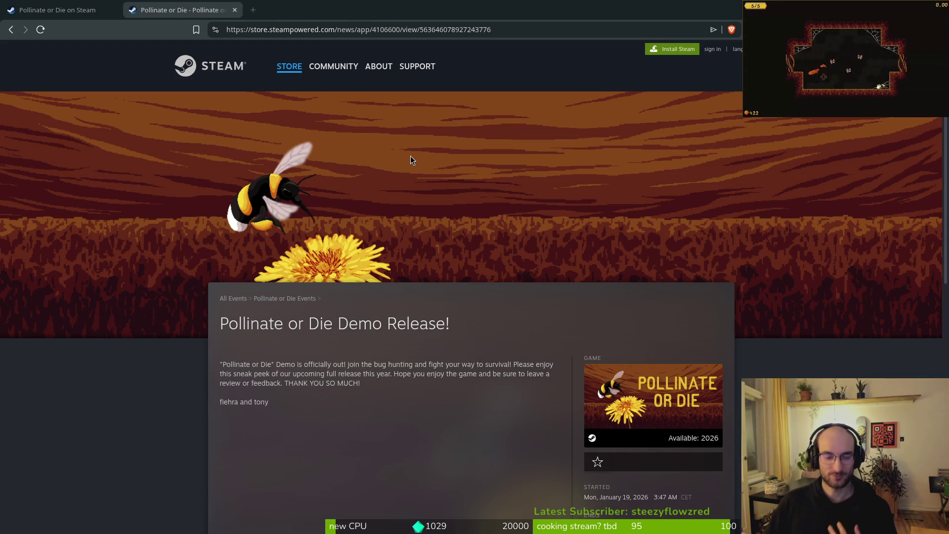
Scroll the demo release news, glance at the store page, then hide the browser.
scroll(396, 354, "down", 2)
scroll(374, 323, "down", 3)
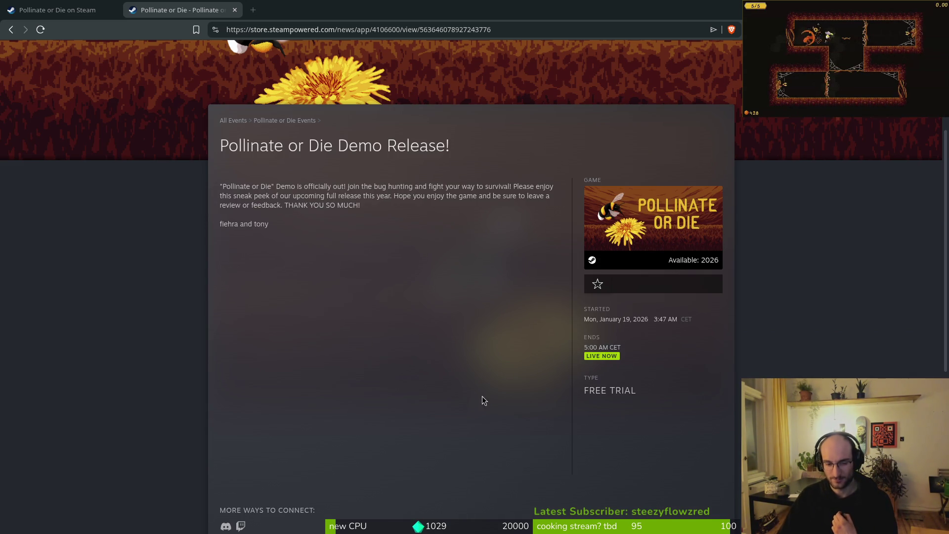
scroll(256, 197, "up", 3)
left_click(60, 10)
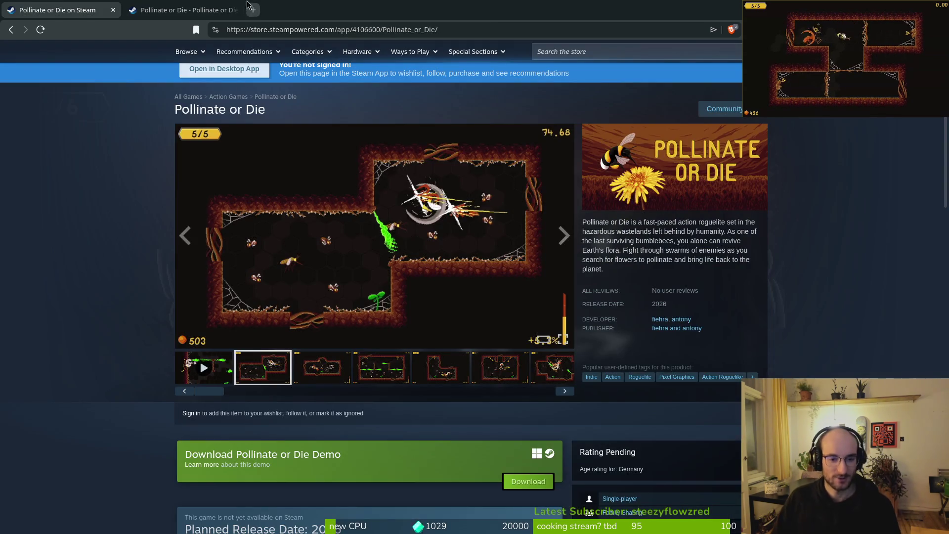
left_click(188, 10)
key("super+1")
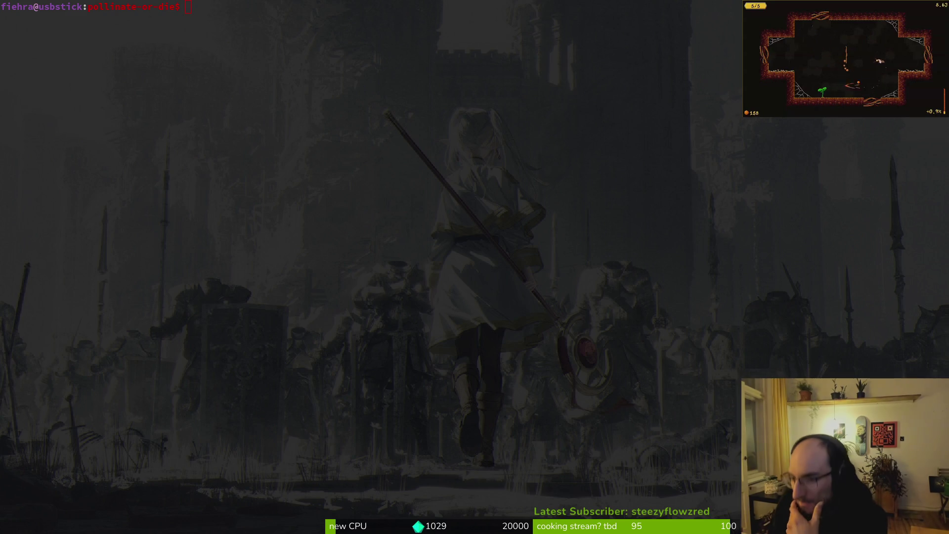
Reload the Pollinate or Die store page and scroll through it.
key("alt+Tab")
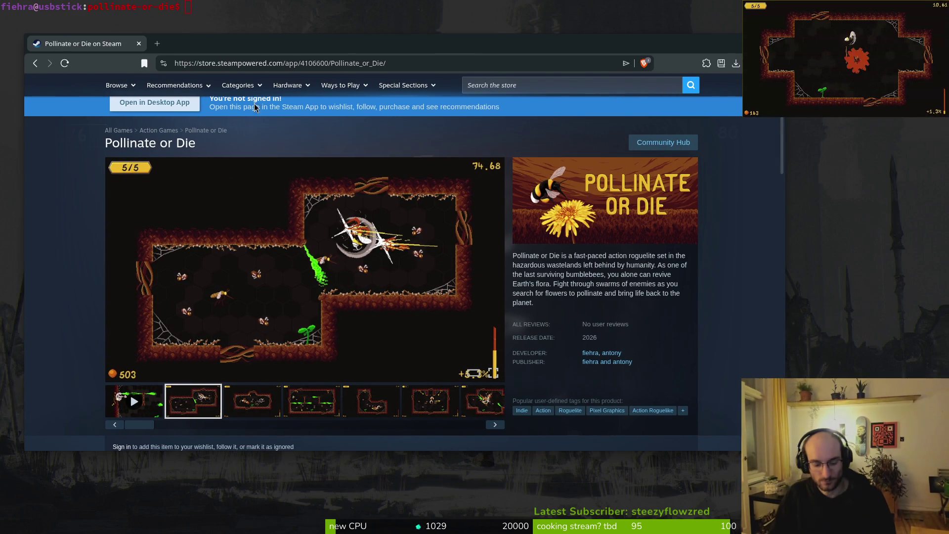
left_click(64, 63)
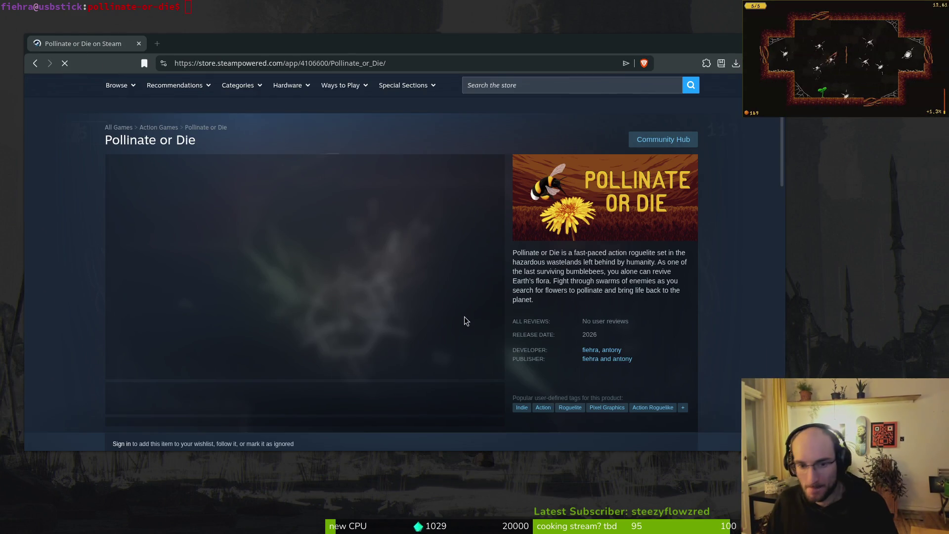
scroll(464, 320, "down", 6)
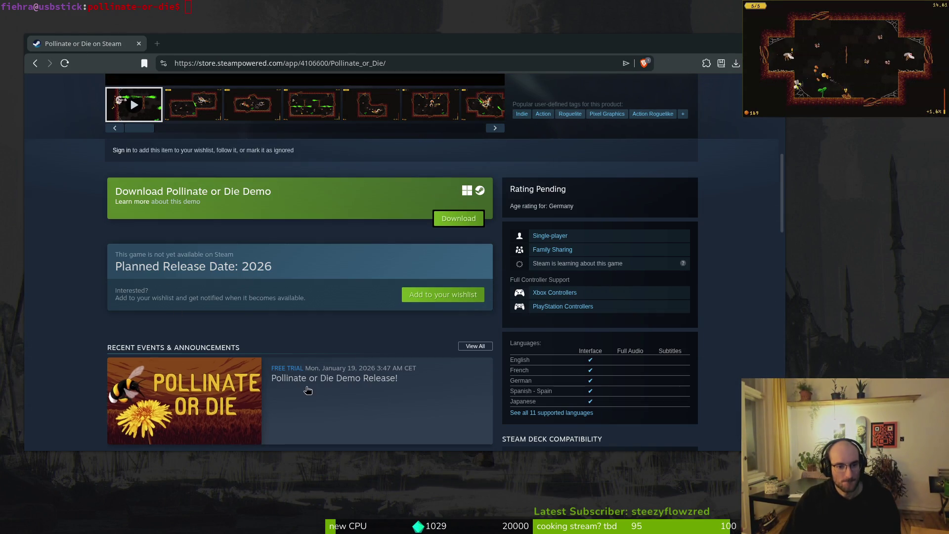
scroll(317, 394, "down", 3)
scroll(316, 394, "down", 3)
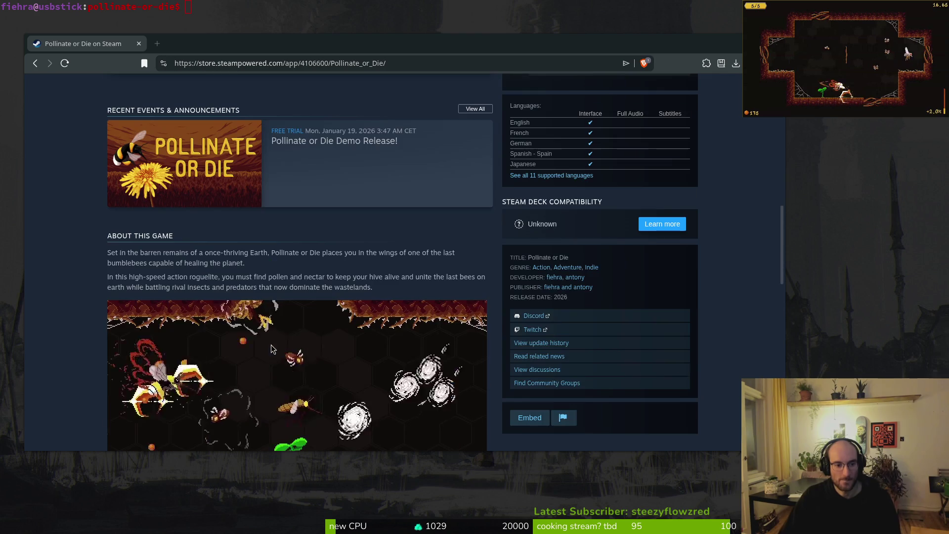
scroll(275, 280, "up", 3)
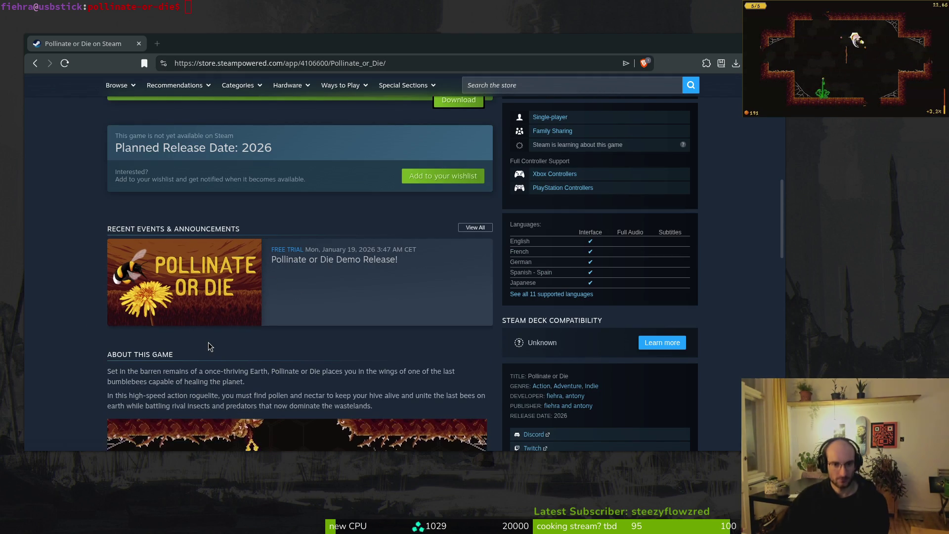
scroll(63, 281, "down", 5)
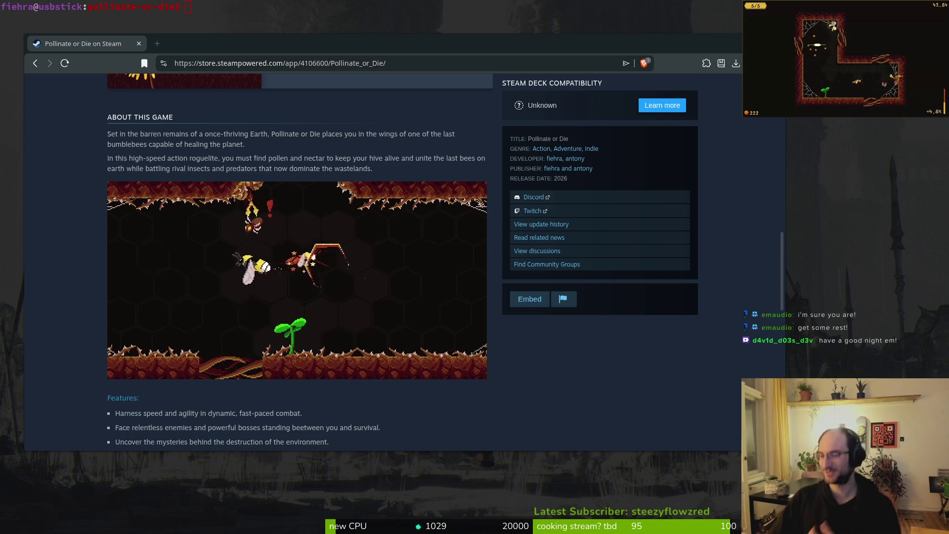
Close the browser window and return to Godot's tutorial_6 scene.
left_click_drag(176, 52, 190, 61)
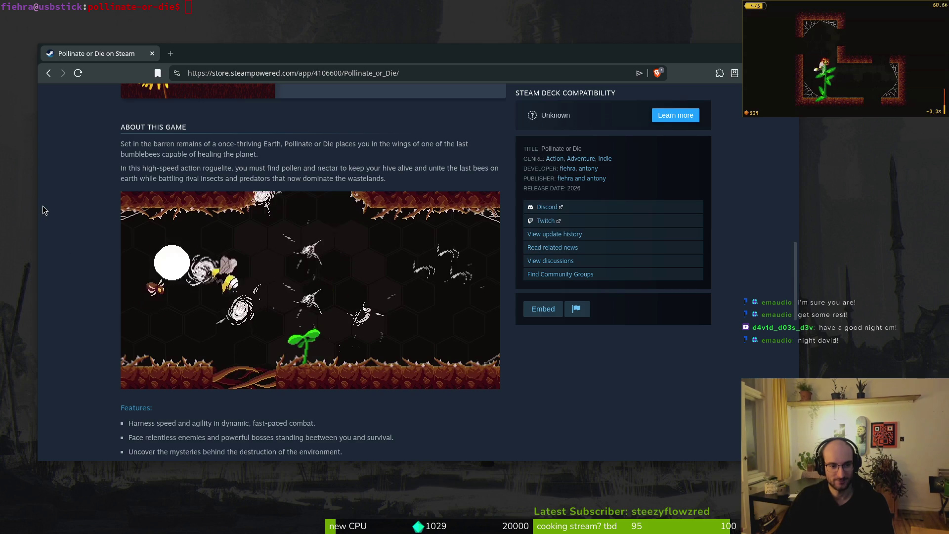
key("ctrl+w")
key("alt+Tab")
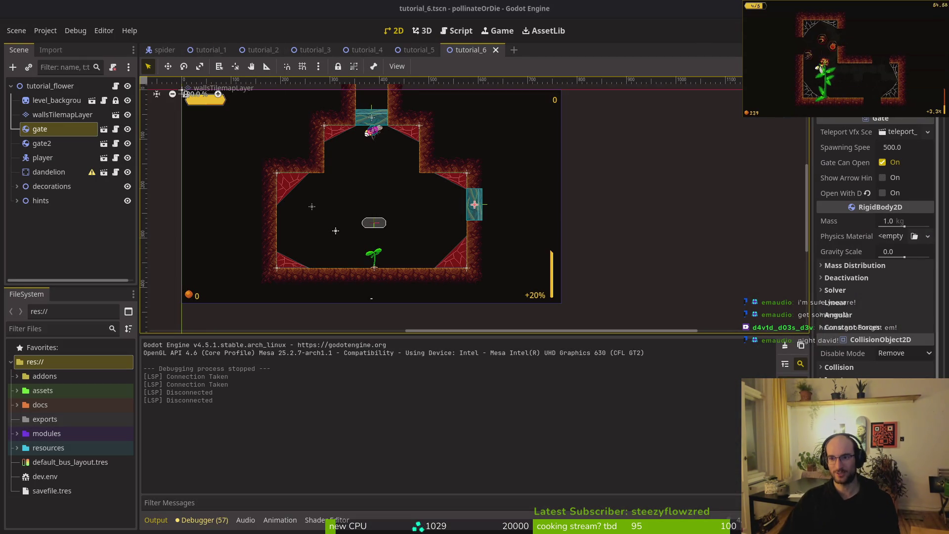
Open a full-screen terminal and cd into dev/pollinate-or-die.
key("ctrl+q")
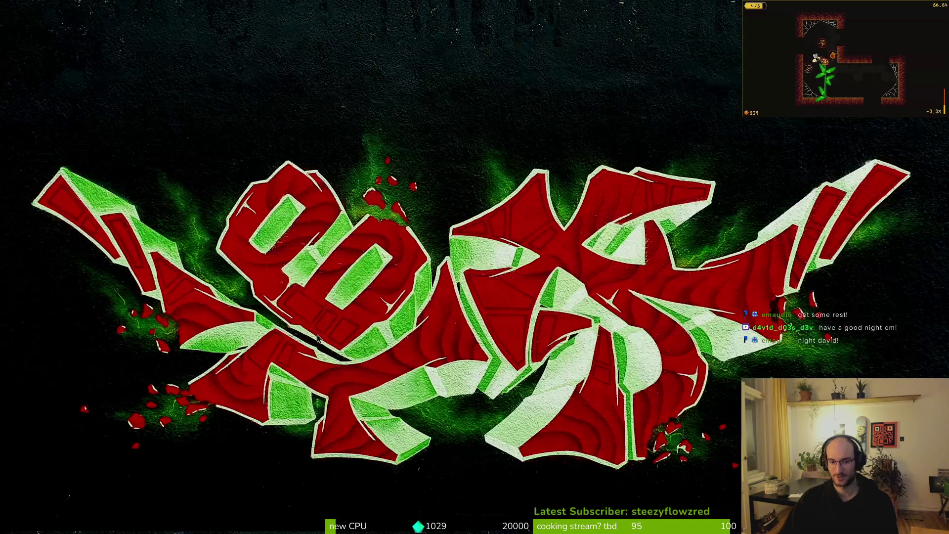
key("super")
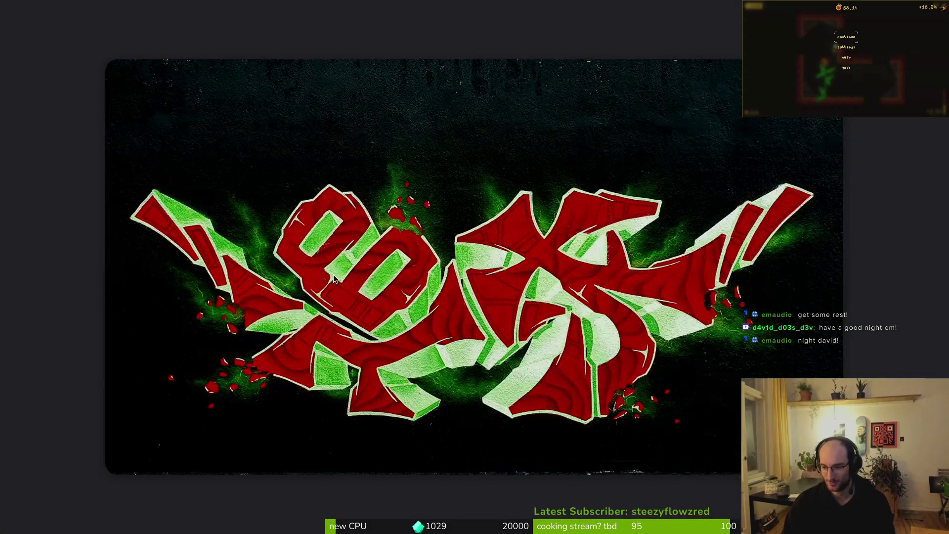
key("super")
key("ctrl+alt+t")
type("cd de")
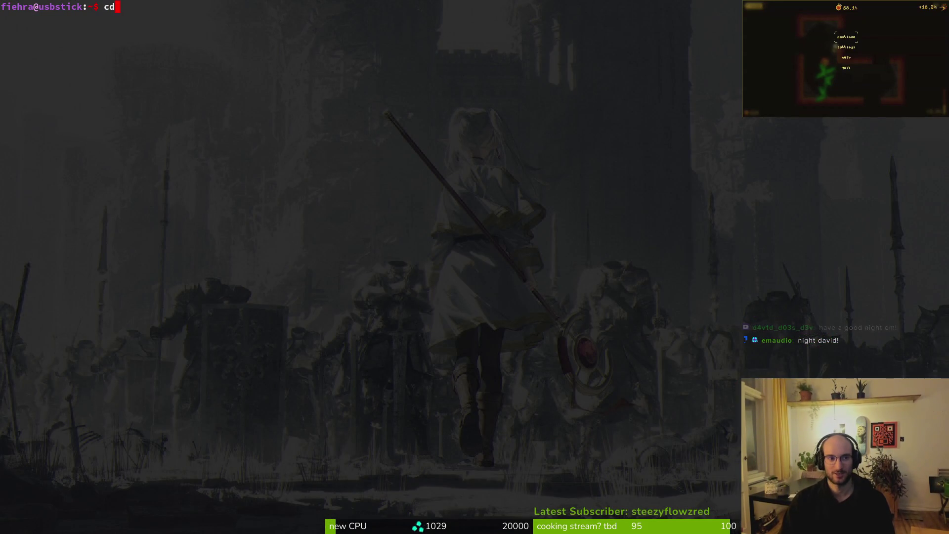
key("Tab")
type("po")
key("Tab")
key("Return")
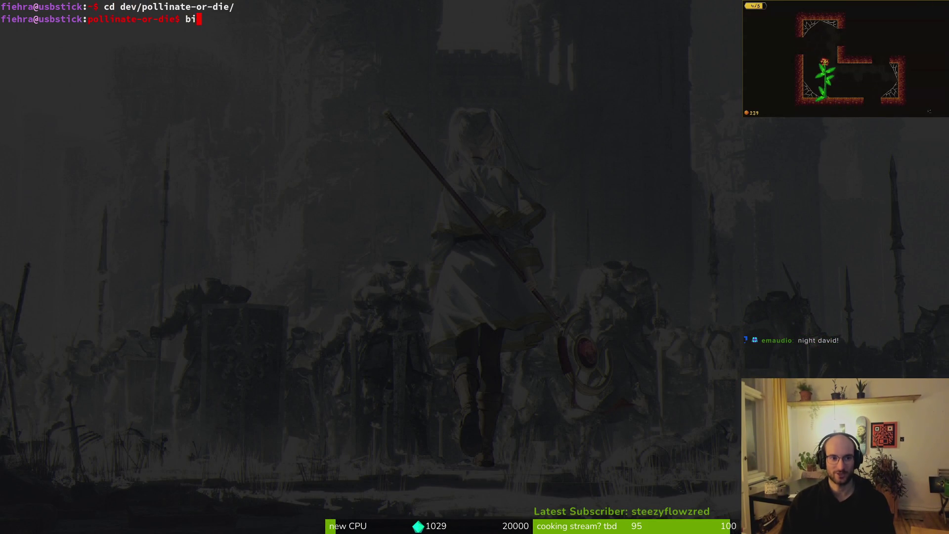
Delete the local development branch with git branch -d development.
key("BackSpace")
key("BackSpace")
type("git branch")
key("Return")
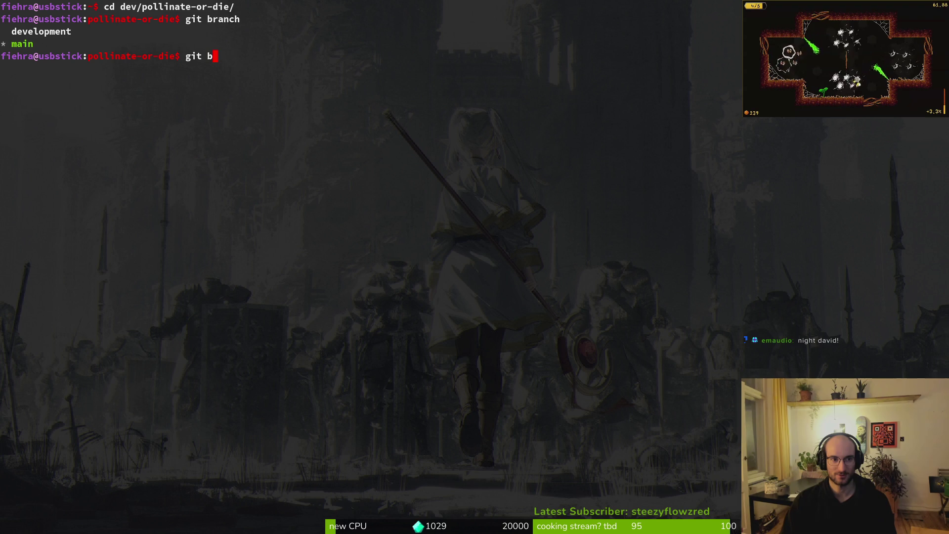
type("ranch -d")
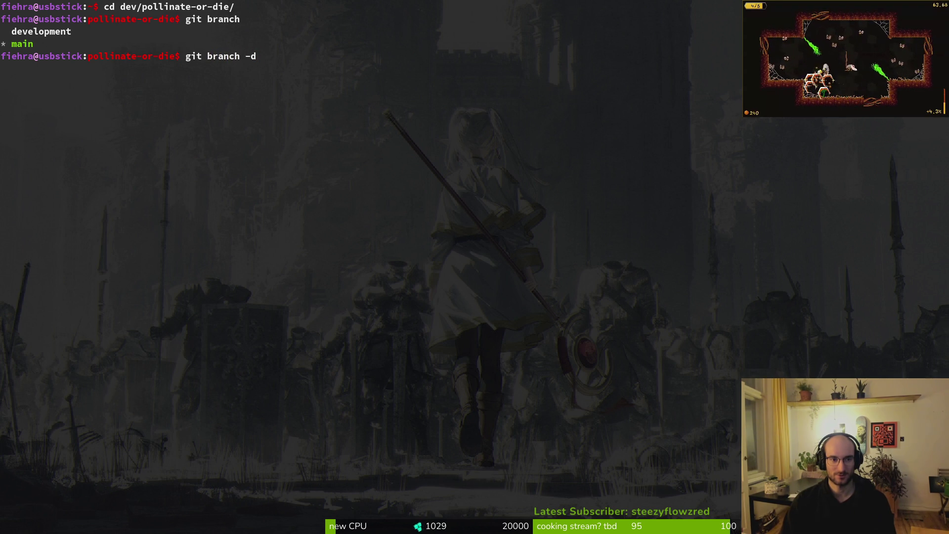
type(" de")
key("Tab")
key("Return")
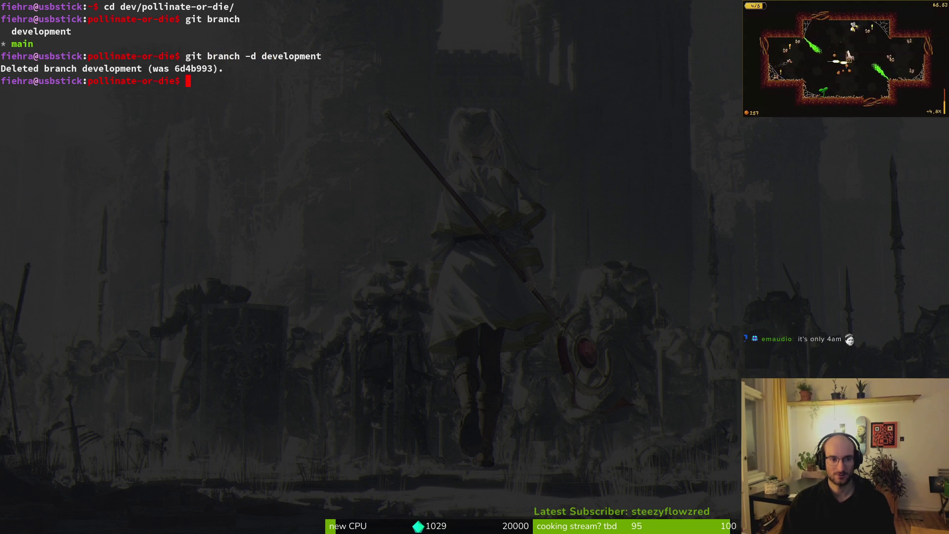
type("ls")
key("Return")
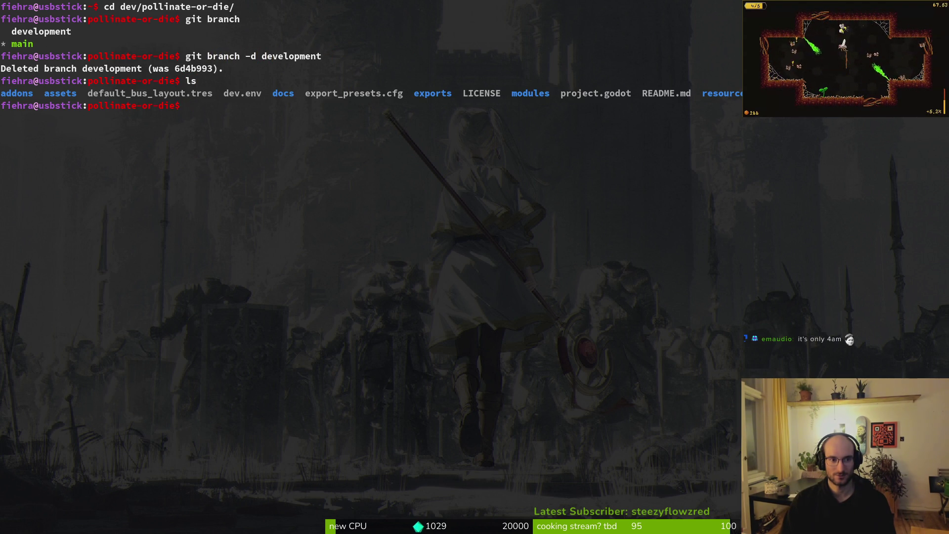
type("git branch")
key("Return")
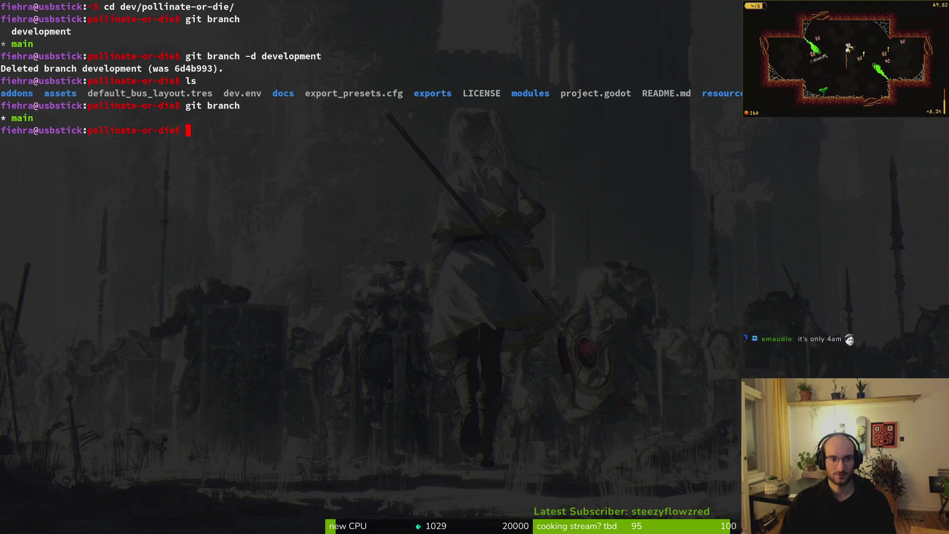
Fetch origin and create a new development branch with git checkout -b development.
type("gitfetch origin")
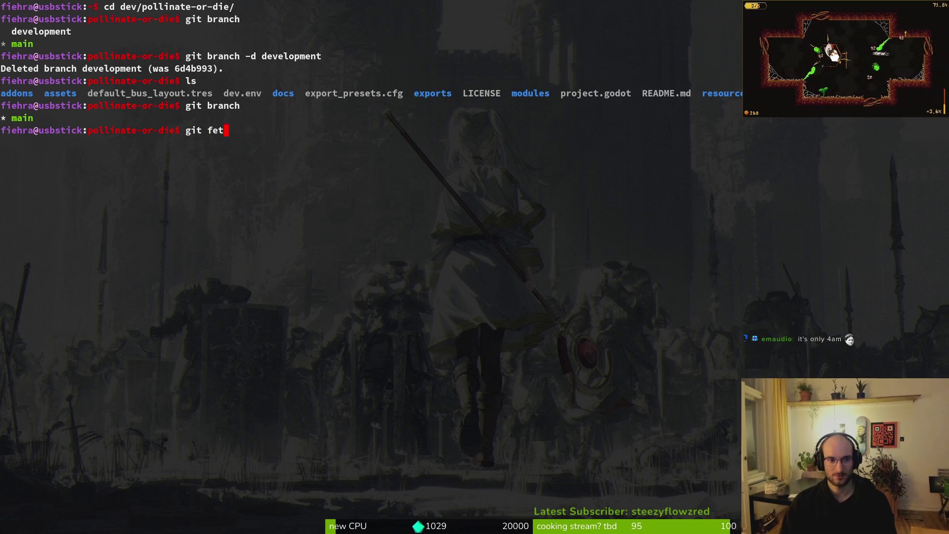
key("Return")
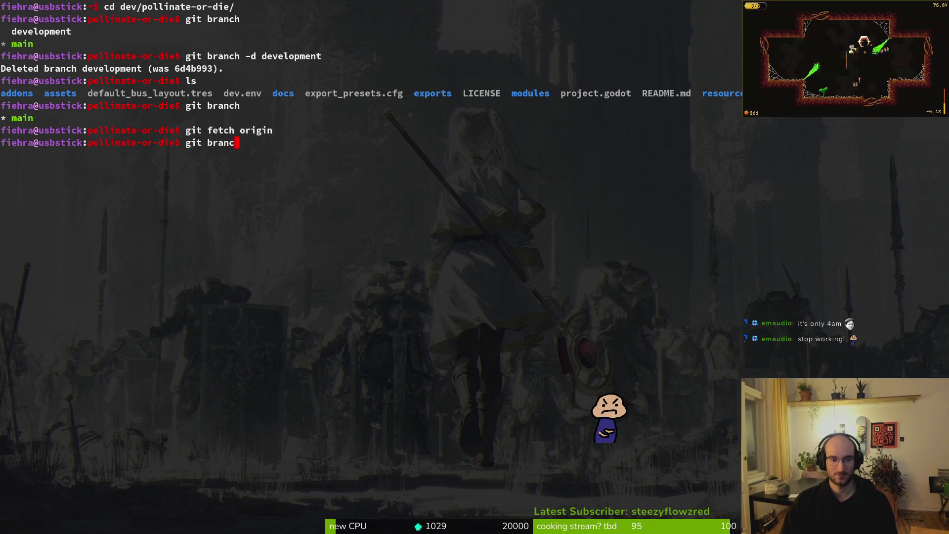
type("git ch")
key("Return")
type("git che")
key("BackSpace")
key("BackSpace")
key("BackSpace")
type("ckout -b ")
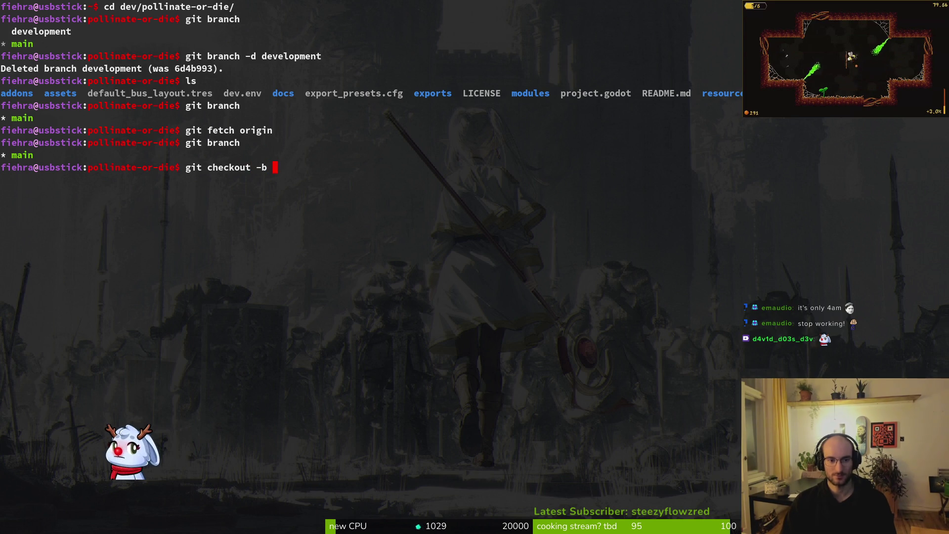
type("development")
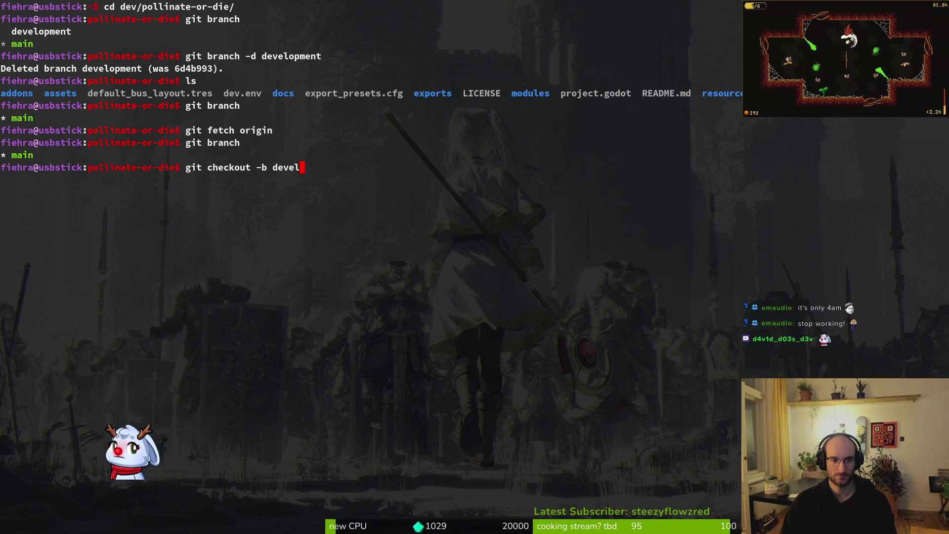
key("Return")
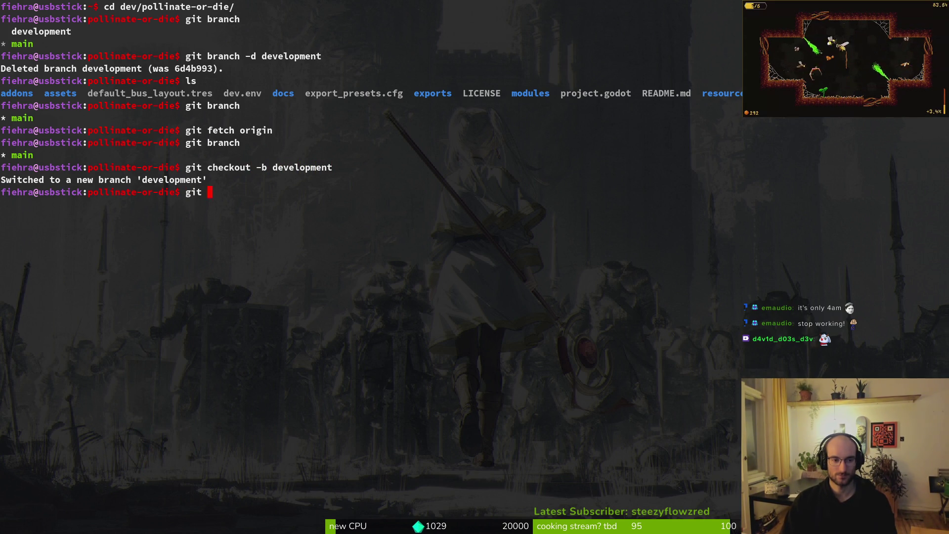
Push development with --set-upstream origin development, then clear the terminal.
type("push")
key("Return")
left_click_drag(6, 240, 283, 243)
middle_click(295, 295)
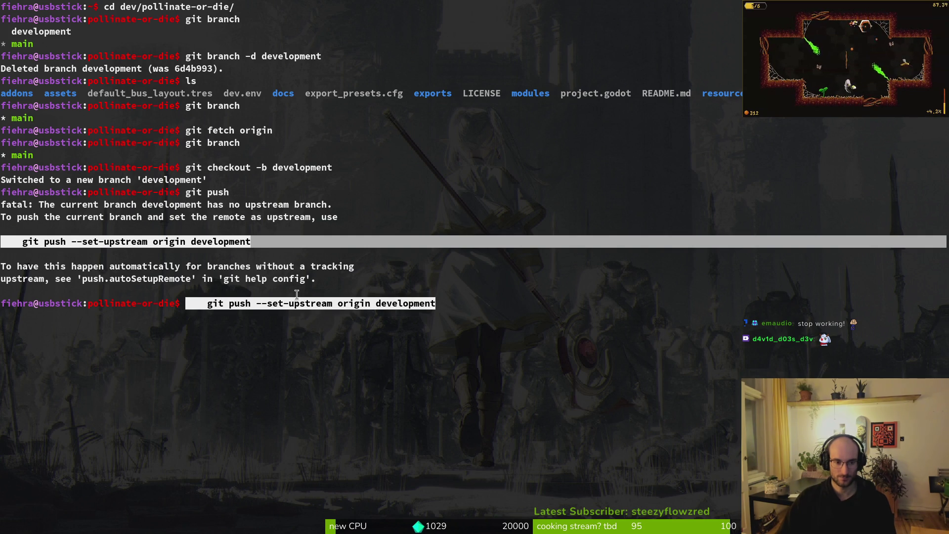
key("Return")
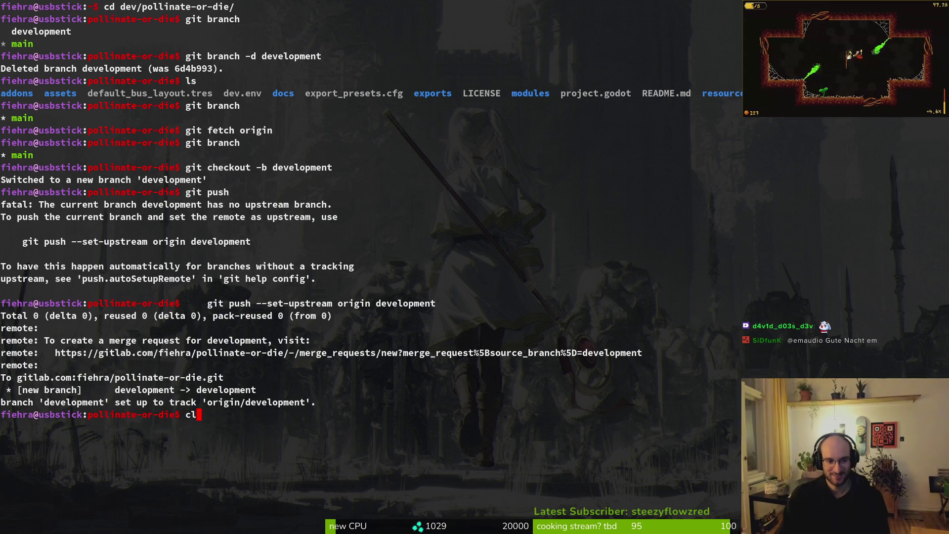
type("ear")
key("Return")
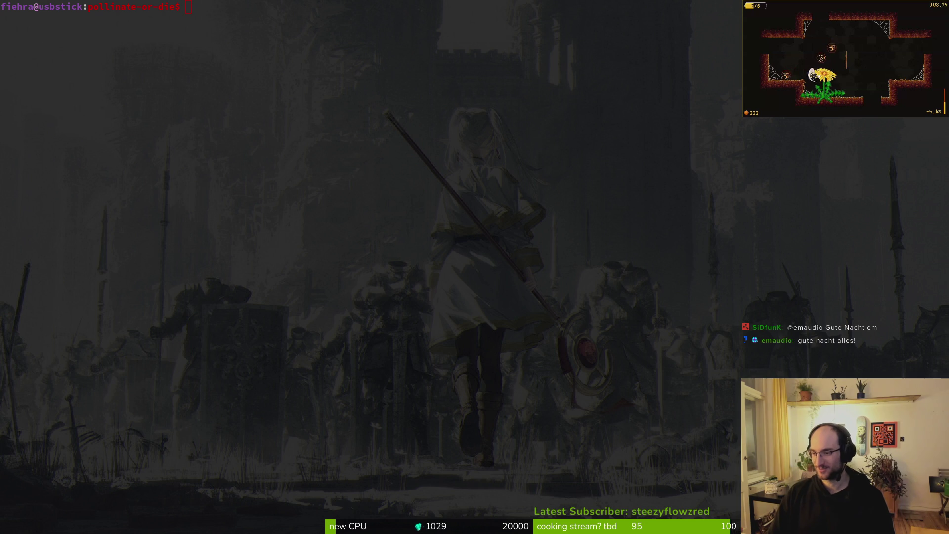
Pause the game and preview the Crafting mechanics Godot gamedev stream from Twitch's Raid Channel list.
key("Escape")
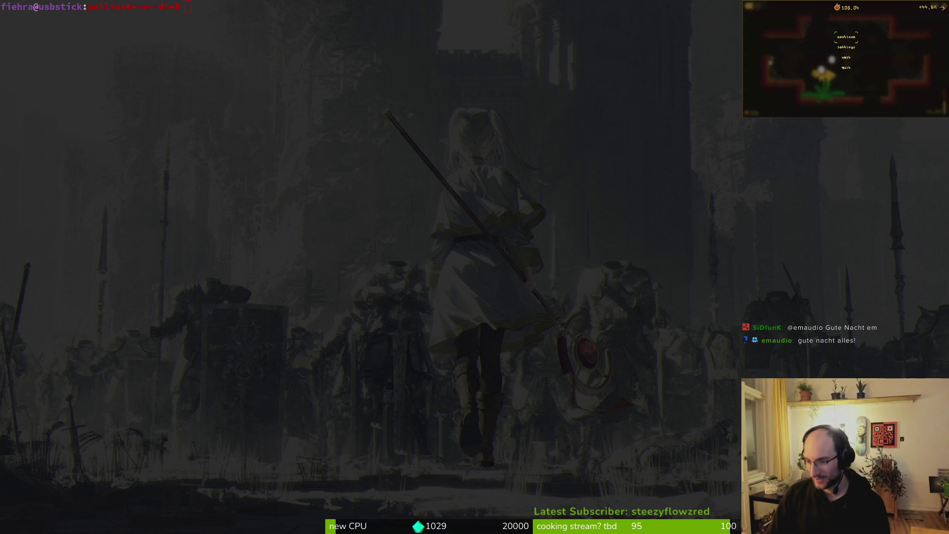
key("super+b")
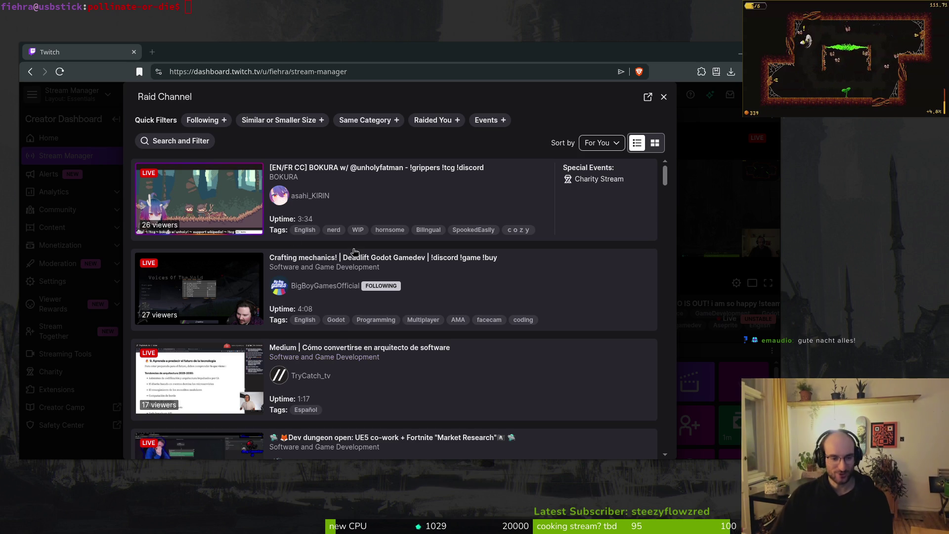
scroll(354, 262, "down", 6)
scroll(415, 299, "down", 2)
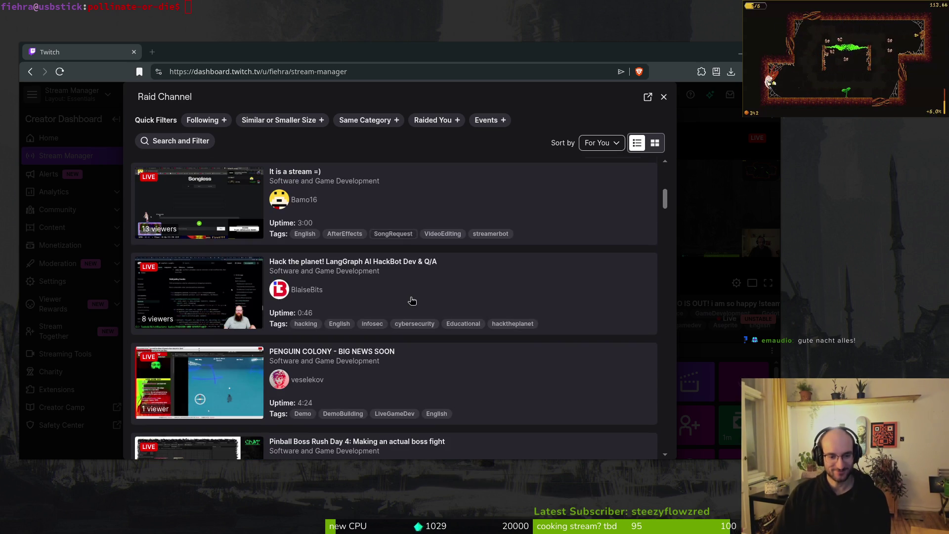
scroll(421, 298, "down", 2)
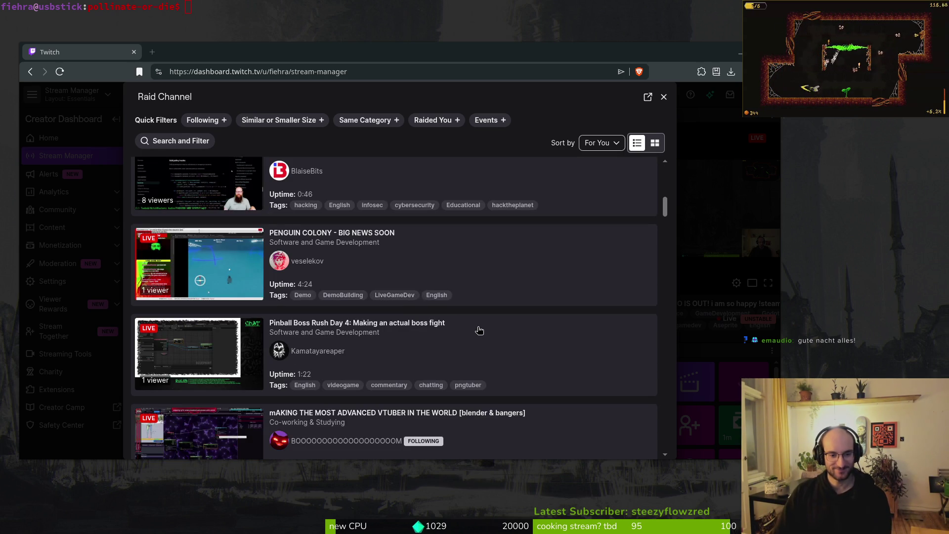
scroll(474, 329, "down", 4)
scroll(479, 330, "down", 2)
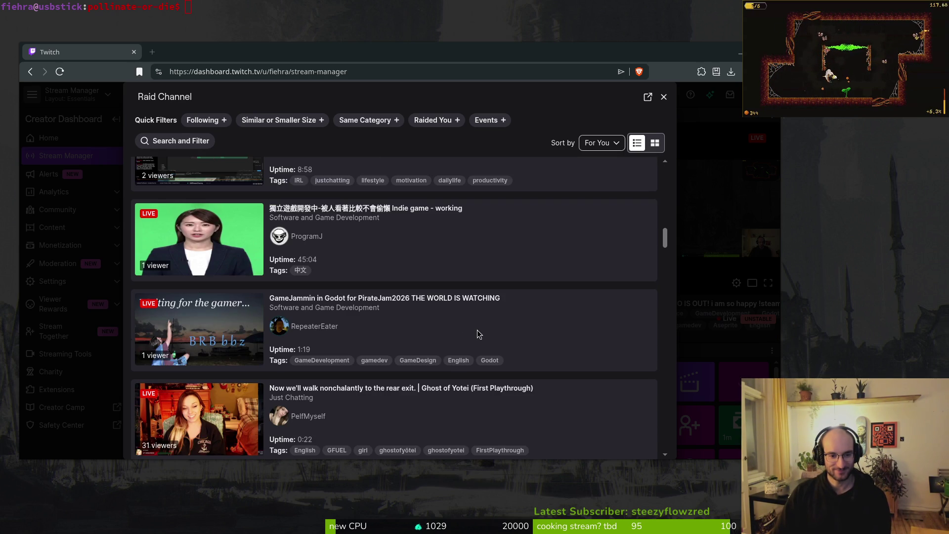
scroll(414, 290, "down", 5)
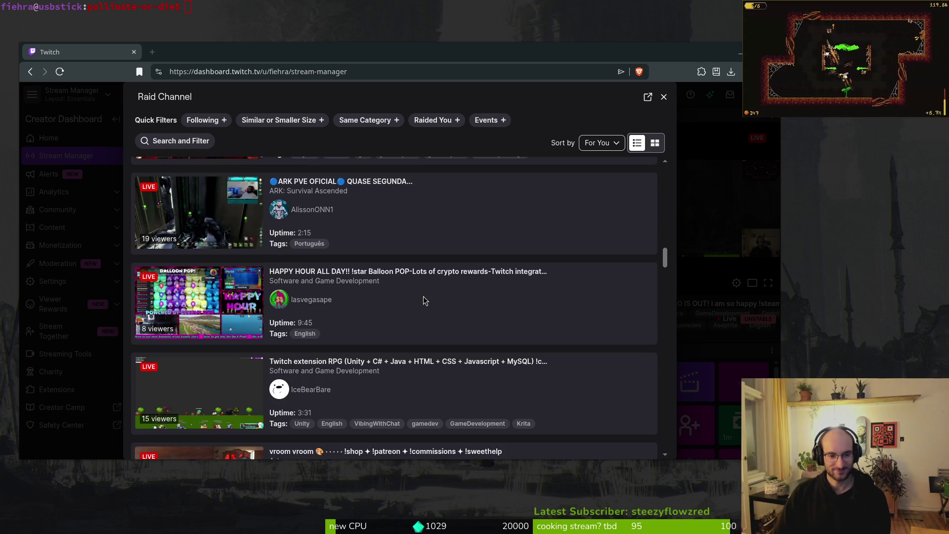
scroll(442, 324, "up", 15)
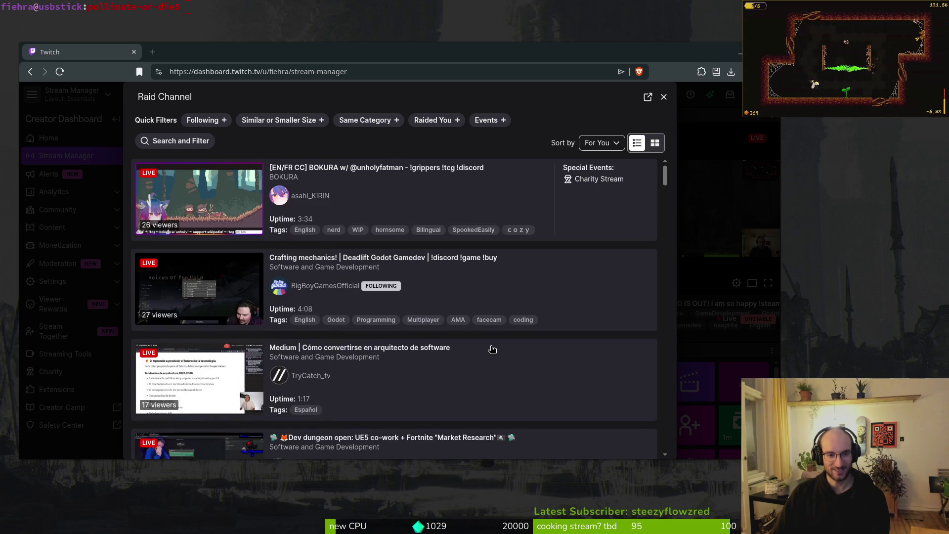
left_click(207, 282)
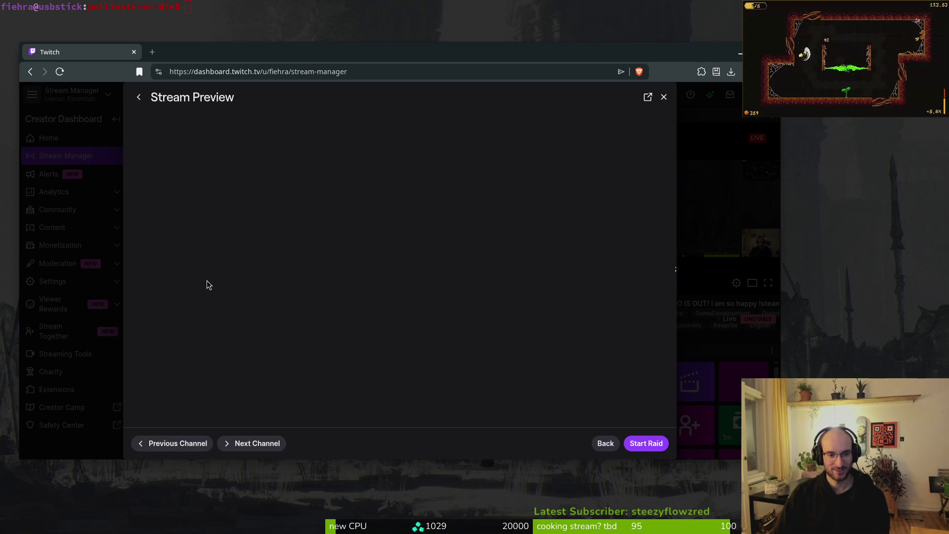